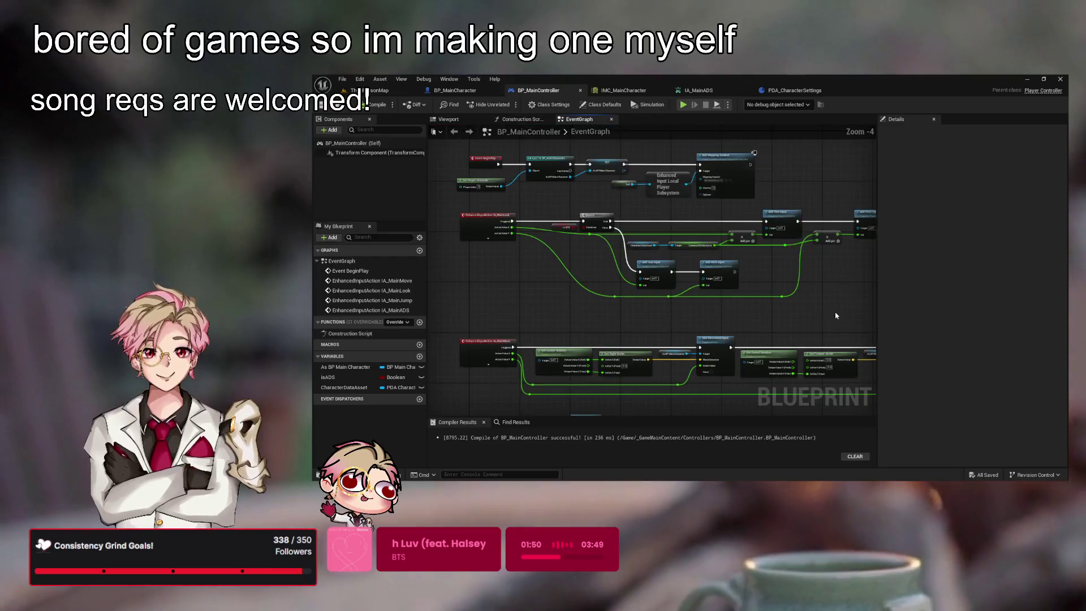
# - Review the controller graph nodes and save BP_MainController
pyautogui.moveTo(839, 325)
pyautogui.mouseDown()
pyautogui.moveTo(508, 227)
pyautogui.moveTo(505, 216)
pyautogui.moveTo(605, 227)
pyautogui.mouseUp()
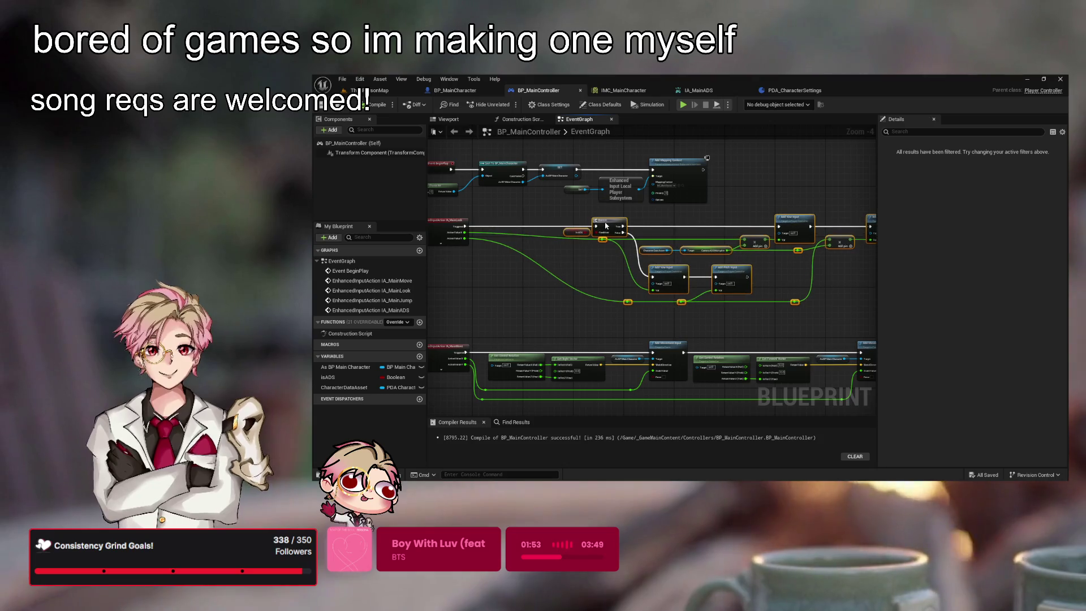
pyautogui.scroll(2, 574, 260)
pyautogui.moveTo(621, 317)
pyautogui.mouseDown()
pyautogui.moveTo(478, 296)
pyautogui.moveTo(517, 304)
pyautogui.moveTo(460, 315)
pyautogui.moveTo(586, 329)
pyautogui.moveTo(622, 313)
pyautogui.mouseUp()
pyautogui.hotkey('ctrl', 's')
# - Add a float variable named NormalLookMultiplier to PDA_CharacterSettings
pyautogui.click(781, 91)
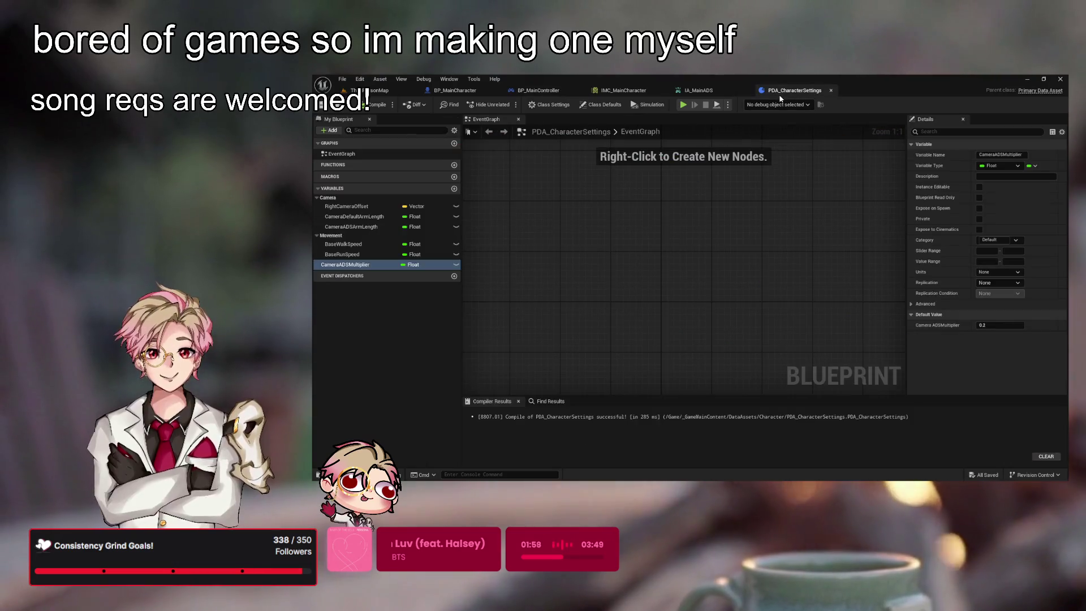
pyautogui.click(454, 189)
pyautogui.write('Camera')
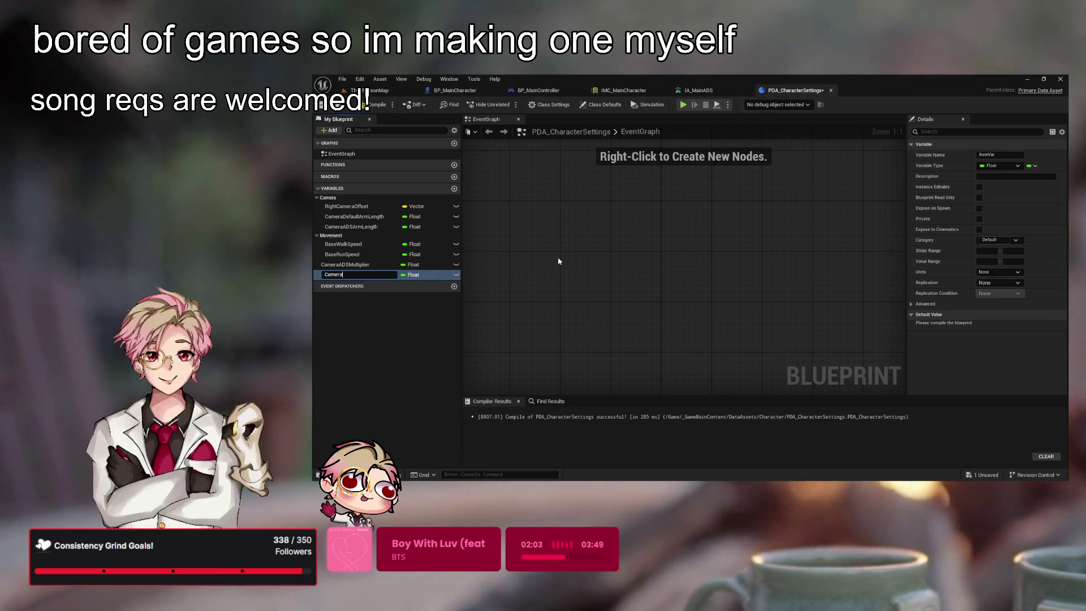
pyautogui.write('Normal')
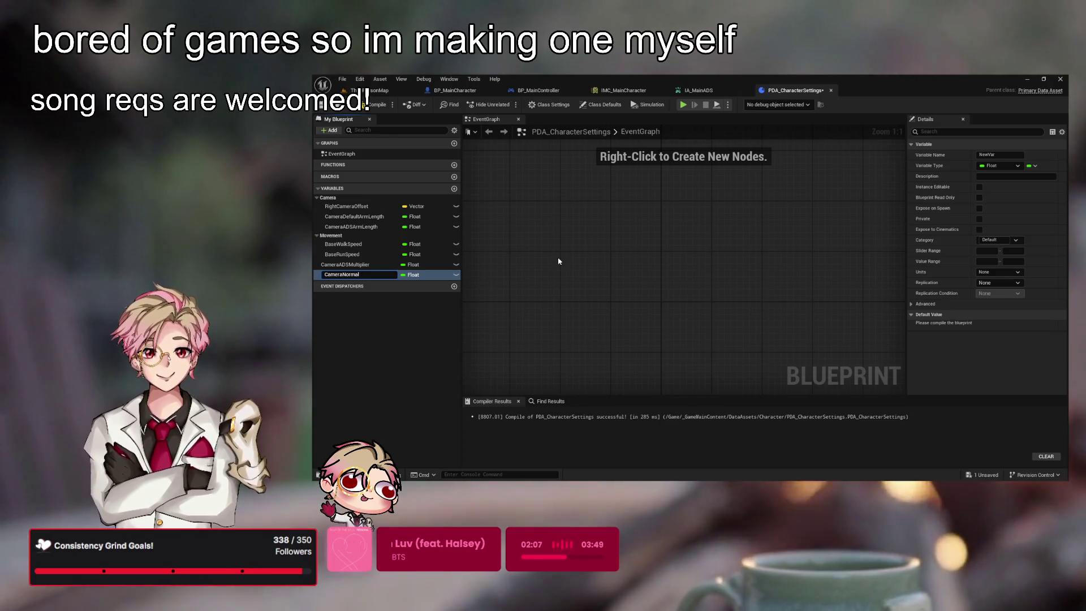
pyautogui.write('LookM')
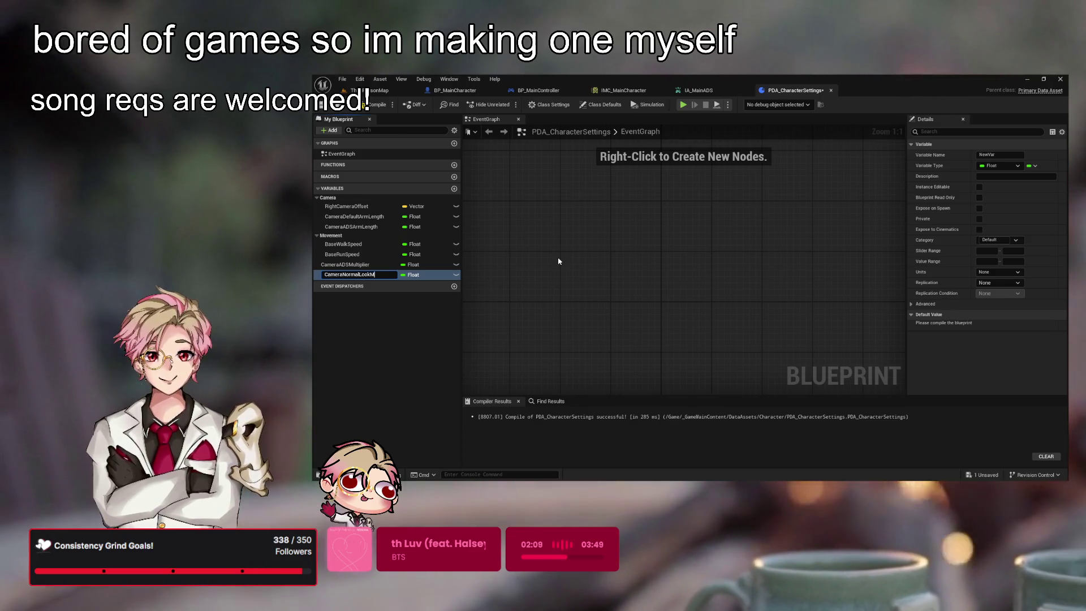
pyautogui.write('ultiplier')
# - Rename CameraADSMultiplier to CameraADSLookSensitivityMultiplier
pyautogui.doubleClick(348, 265)
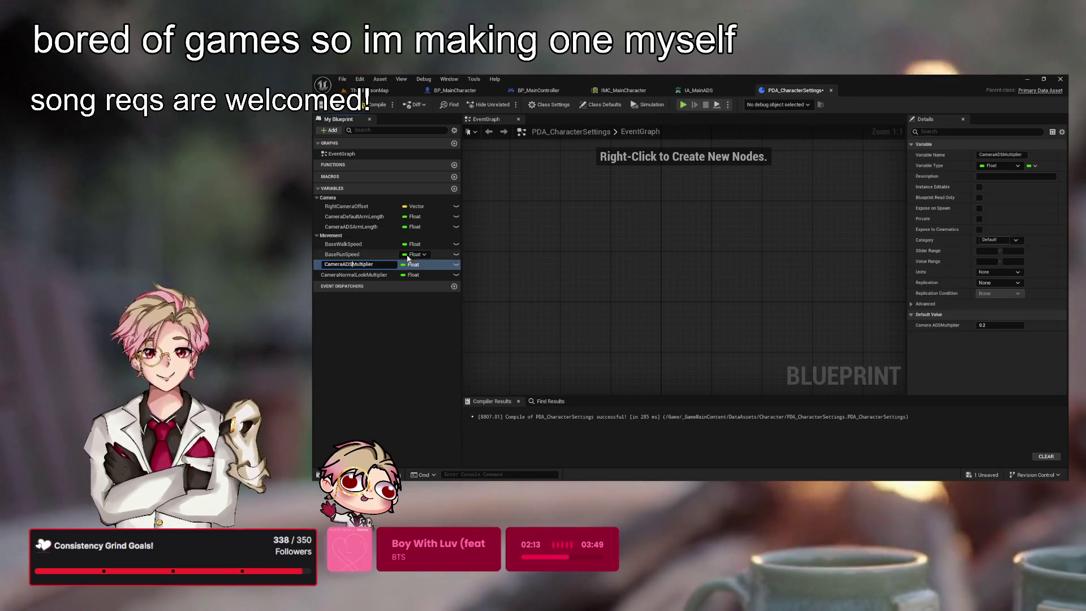
pyautogui.click(346, 265)
pyautogui.write('Look')
pyautogui.press('Return')
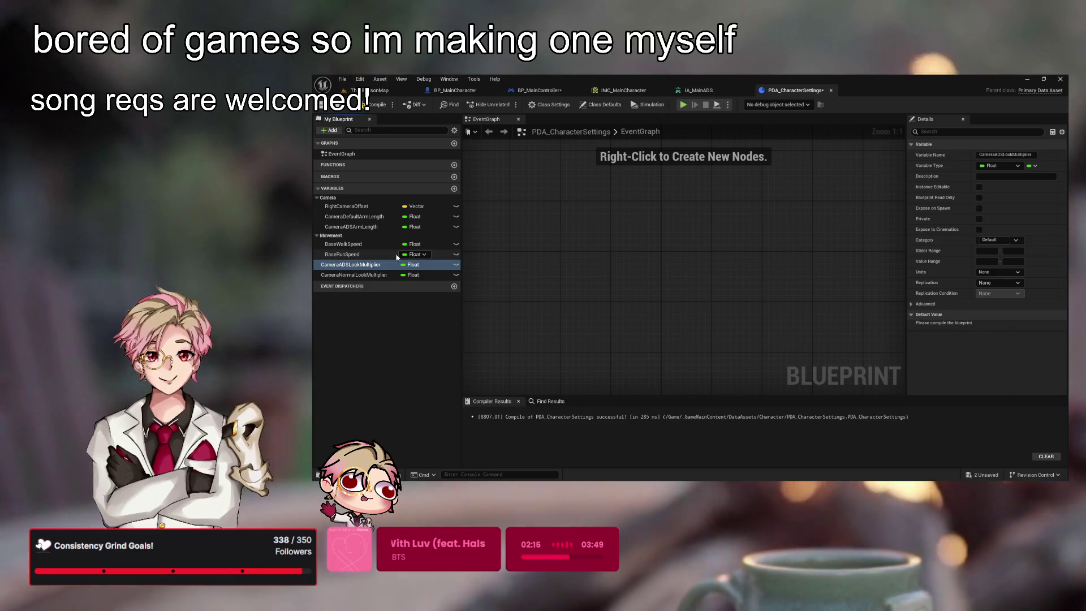
pyautogui.click(367, 265)
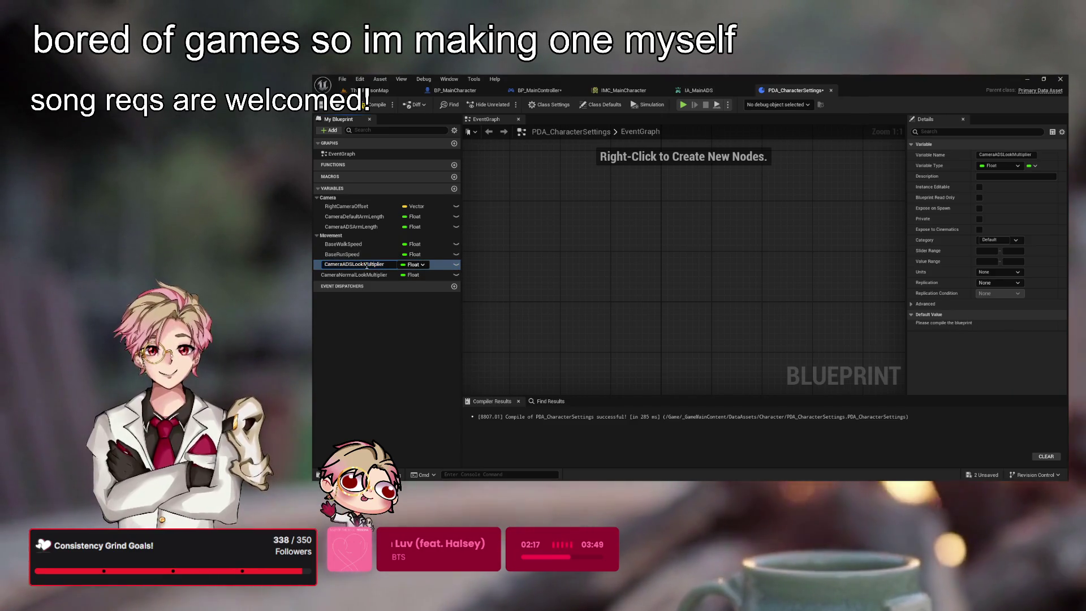
pyautogui.write('s')
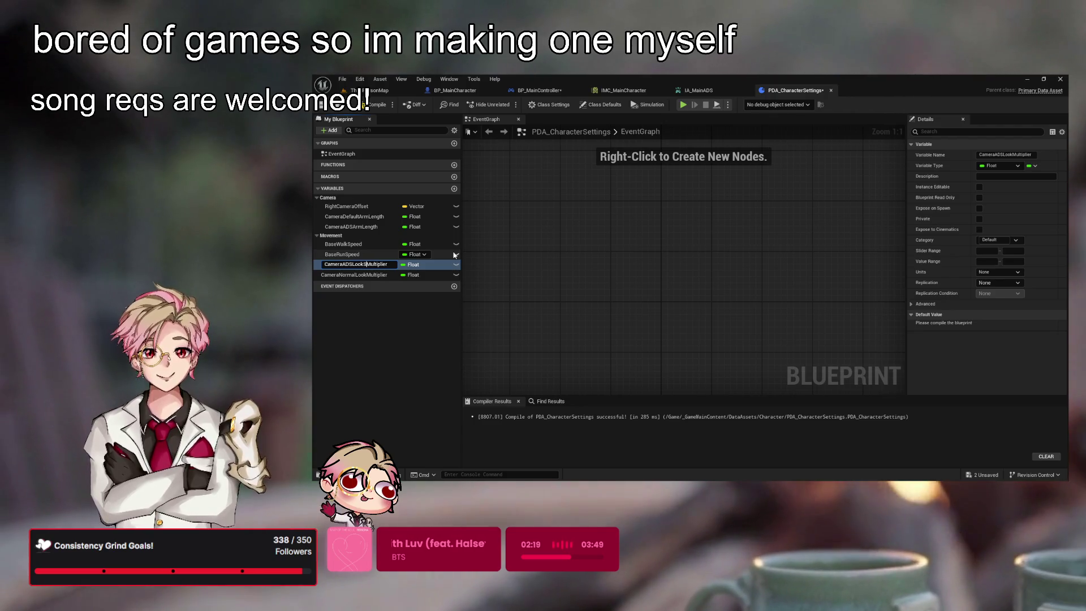
pyautogui.write('sitivityM')
pyautogui.press('Return')
# - Rename the normal multiplier to CameraNormalLookSensitivityMultiplier and view the ADS variable's details
pyautogui.doubleClick(374, 275)
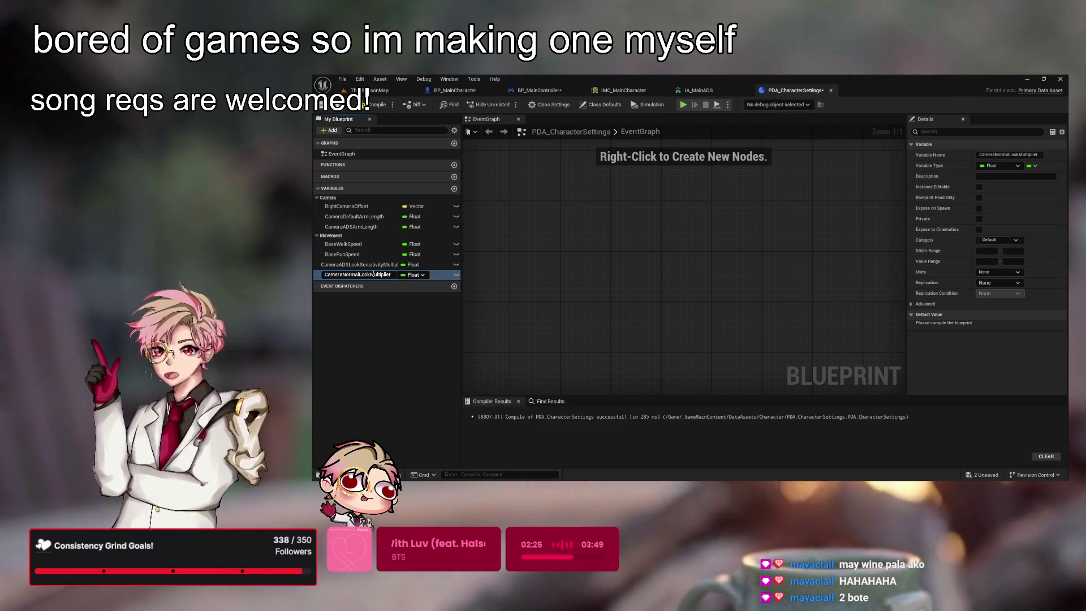
pyautogui.write('Sensitivity')
pyautogui.press('Return')
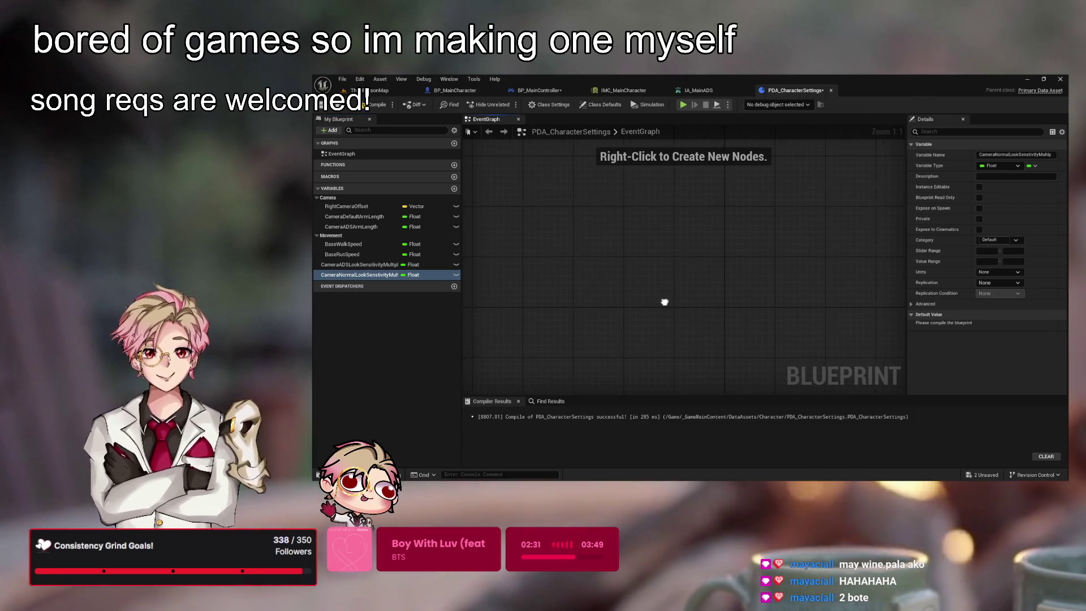
pyautogui.click(359, 264)
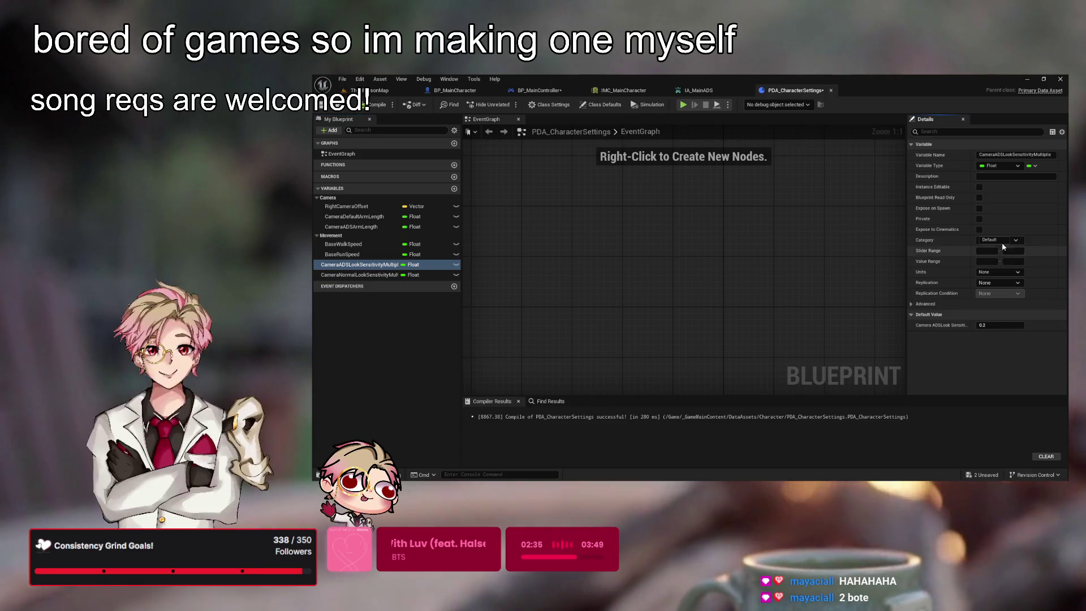
# - Put both look sensitivity multipliers in the Camera category and compile PDA_CharacterSettings
pyautogui.click(359, 274)
pyautogui.click(1007, 256)
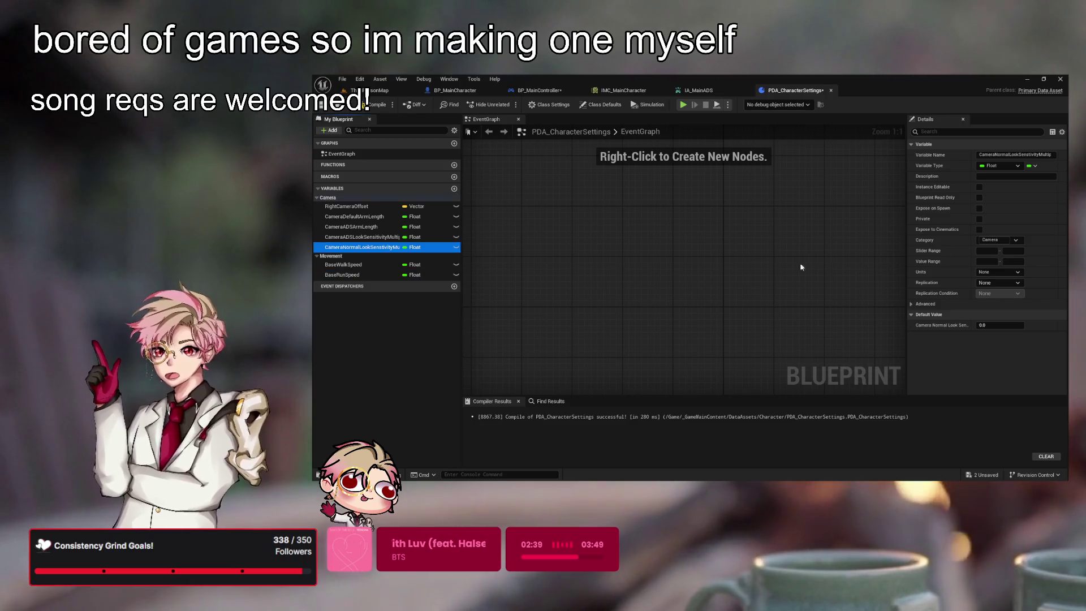
pyautogui.click(383, 241)
pyautogui.click(383, 246)
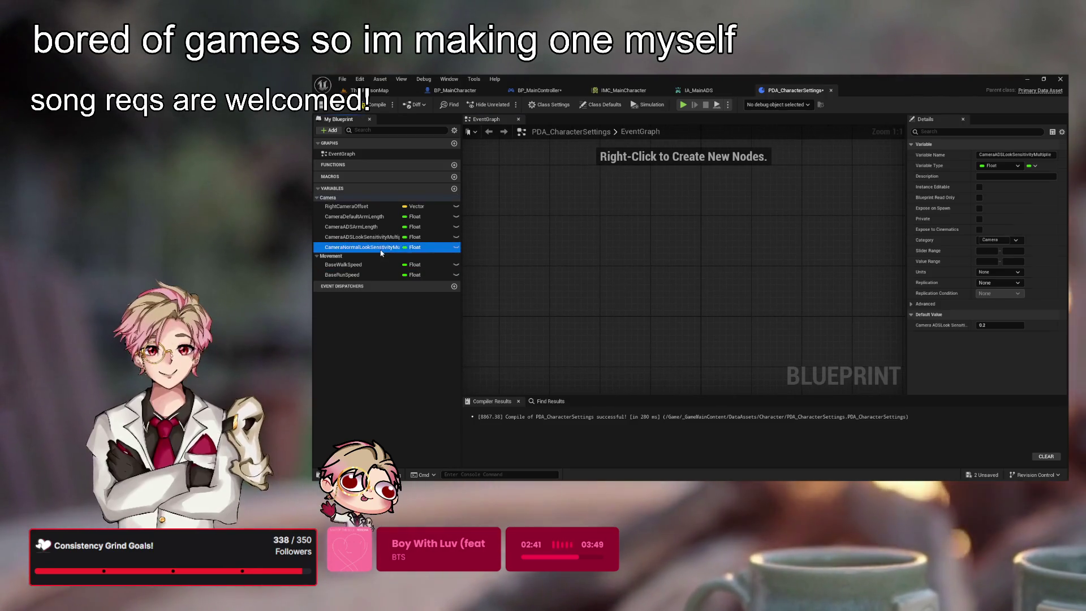
pyautogui.click(368, 240)
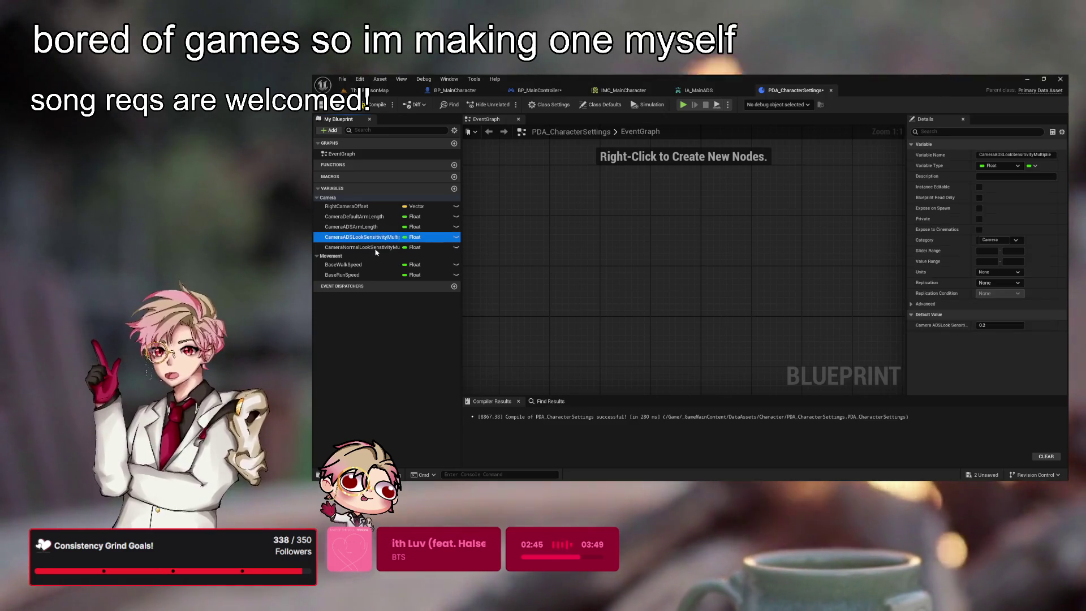
pyautogui.click(381, 247)
pyautogui.click(378, 105)
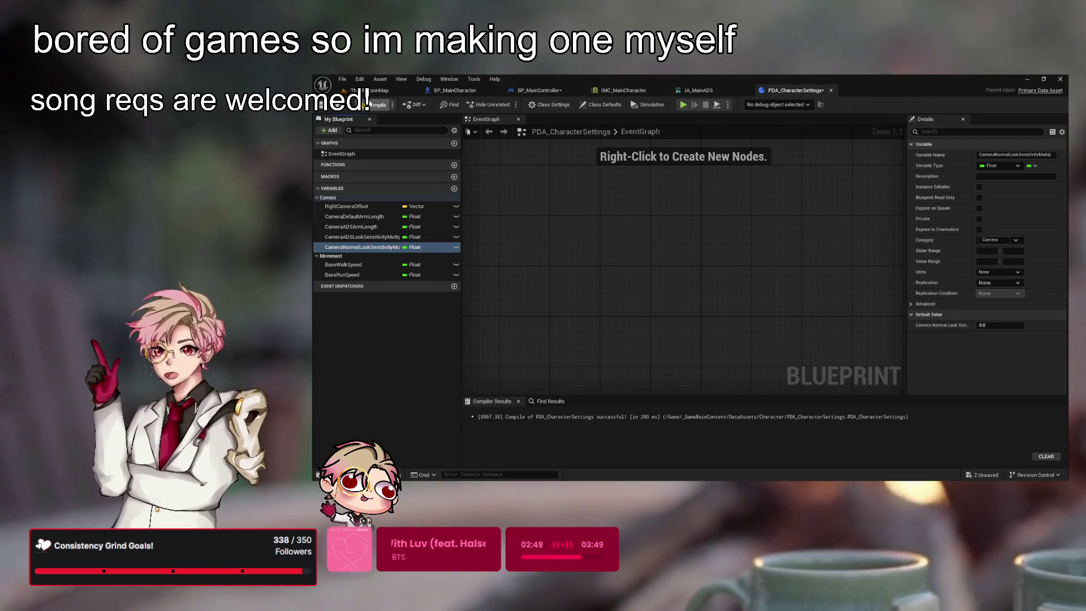
# - Give CameraNormalLookSensitivityMultiplier a default value of 0.7
pyautogui.click(411, 237)
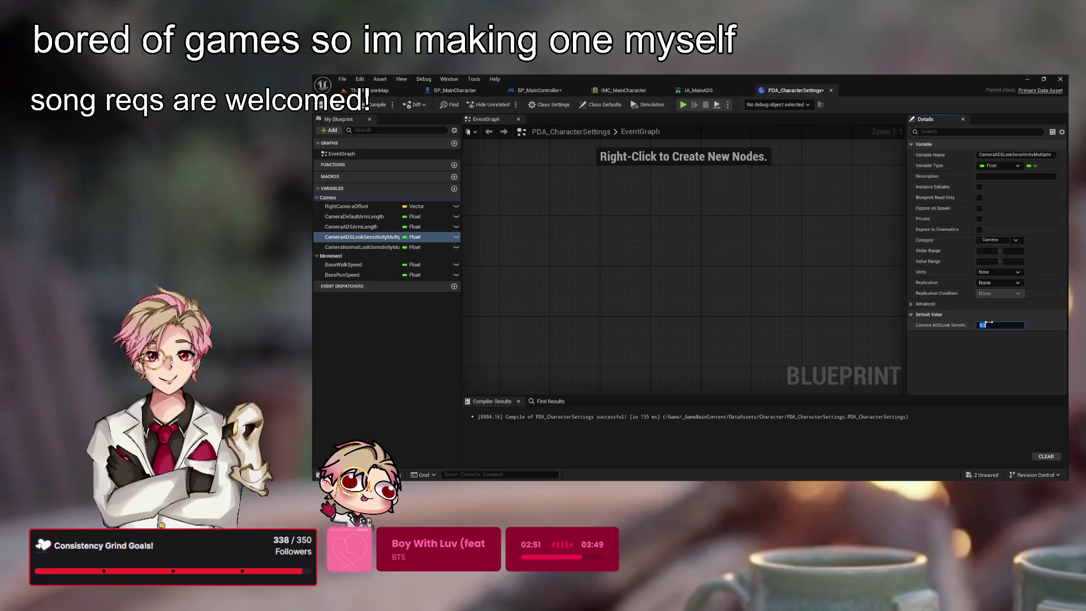
pyautogui.click(362, 248)
pyautogui.write('0.7')
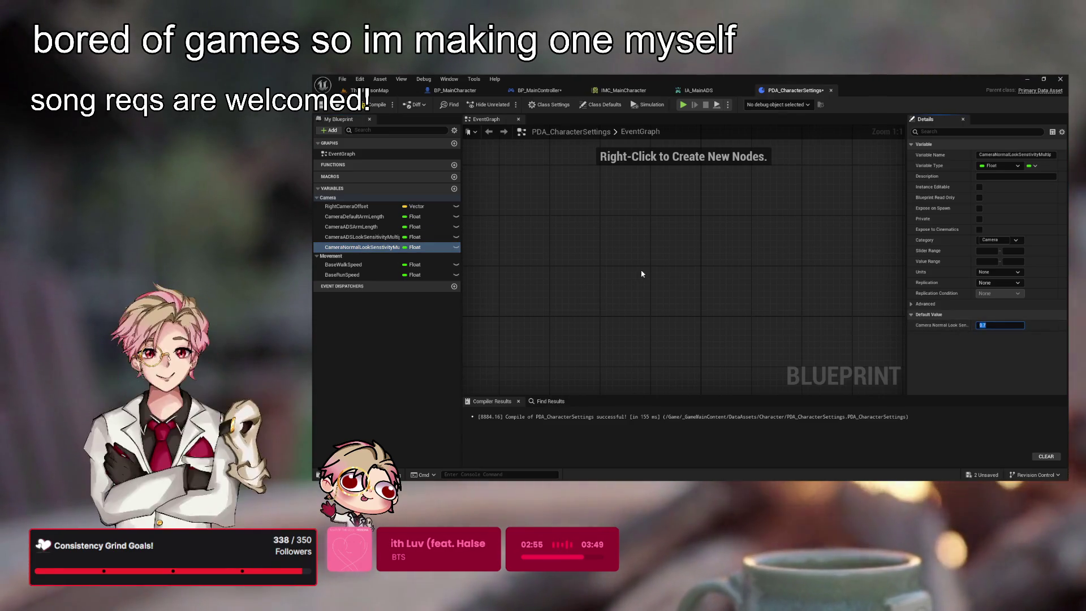
pyautogui.click(450, 90)
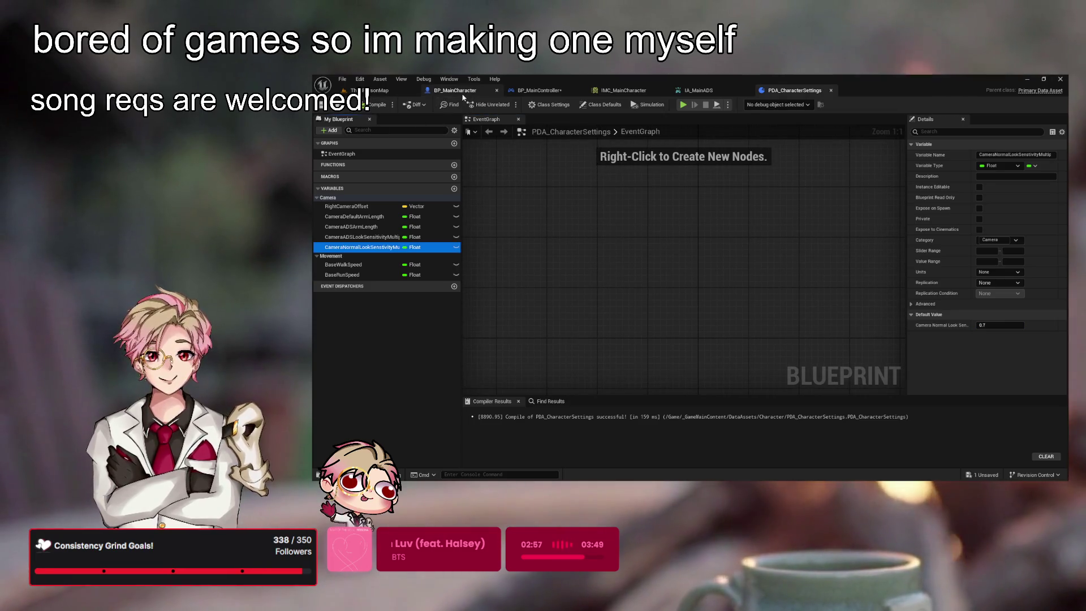
# - In BP_MainController, wire IA_MainLook's Action Value X and Y each through a Multiply node
pyautogui.click(709, 90)
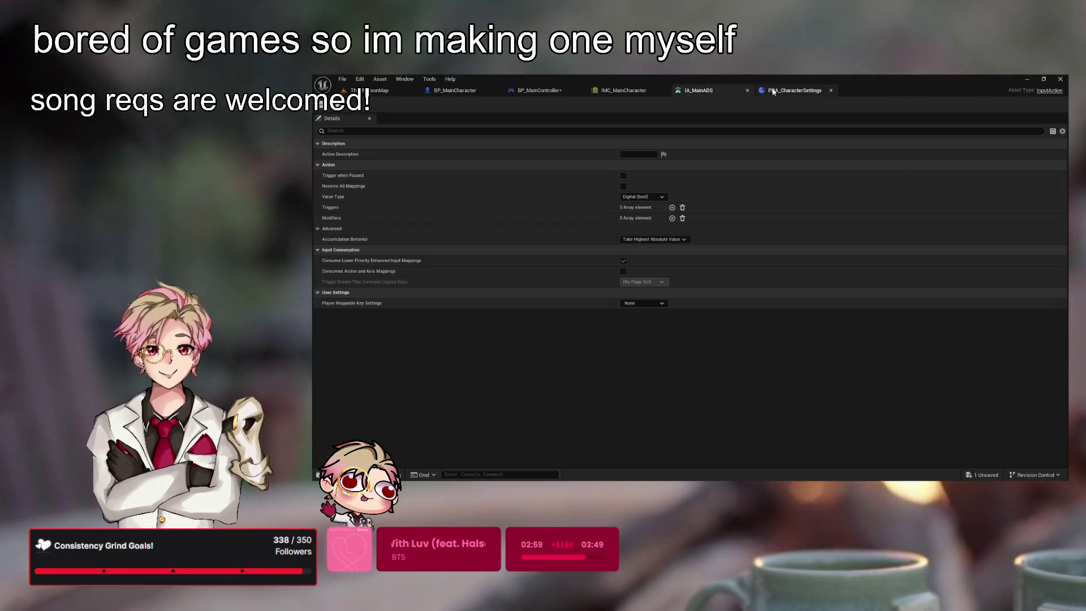
pyautogui.click(455, 90)
pyautogui.click(540, 90)
pyautogui.scroll(-4, 656, 181)
pyautogui.moveTo(828, 344)
pyautogui.mouseDown()
pyautogui.moveTo(539, 198)
pyautogui.moveTo(573, 242)
pyautogui.mouseUp()
pyautogui.scroll(4, 579, 191)
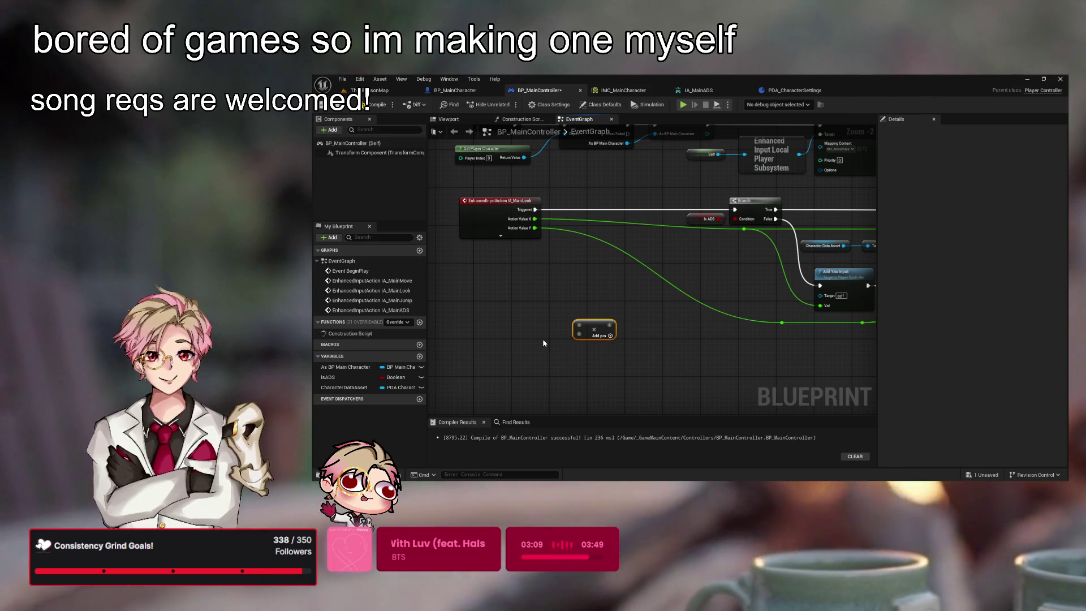
pyautogui.moveTo(535, 219)
pyautogui.mouseDown()
pyautogui.moveTo(579, 326)
pyautogui.moveTo(603, 228)
pyautogui.mouseUp()
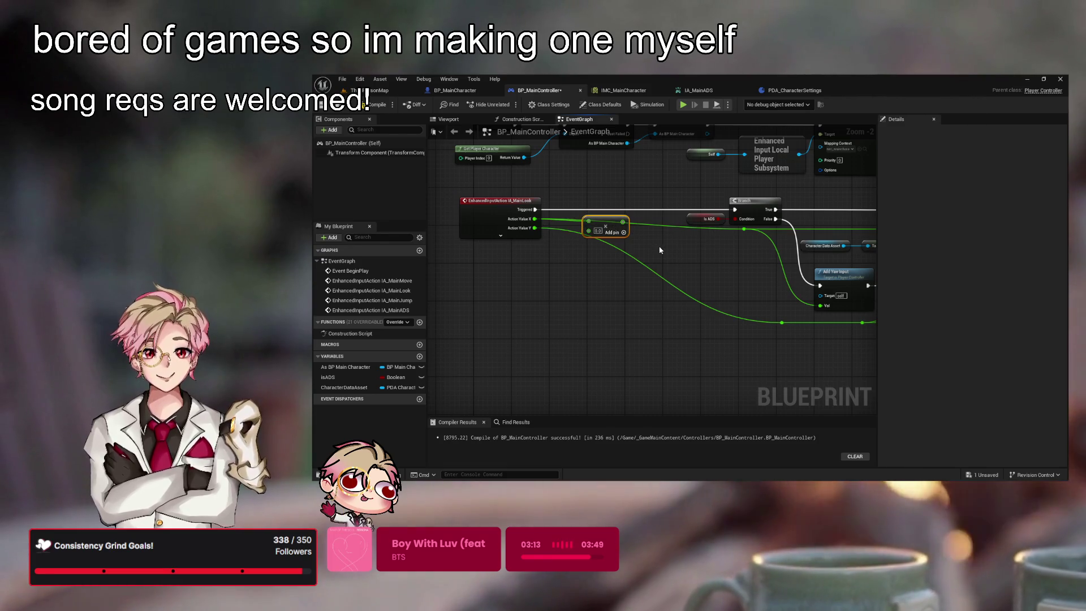
pyautogui.hotkey('ctrl', 'c')
pyautogui.hotkey('ctrl', 'v')
pyautogui.moveTo(535, 228)
pyautogui.mouseDown()
pyautogui.moveTo(570, 276)
pyautogui.moveTo(601, 259)
pyautogui.mouseUp()
pyautogui.moveTo(623, 221)
pyautogui.mouseDown()
pyautogui.moveTo(745, 232)
pyautogui.moveTo(736, 235)
pyautogui.mouseUp()
pyautogui.moveTo(623, 259)
pyautogui.mouseDown()
pyautogui.moveTo(784, 326)
pyautogui.moveTo(616, 314)
pyautogui.moveTo(620, 328)
pyautogui.moveTo(661, 322)
pyautogui.mouseUp()
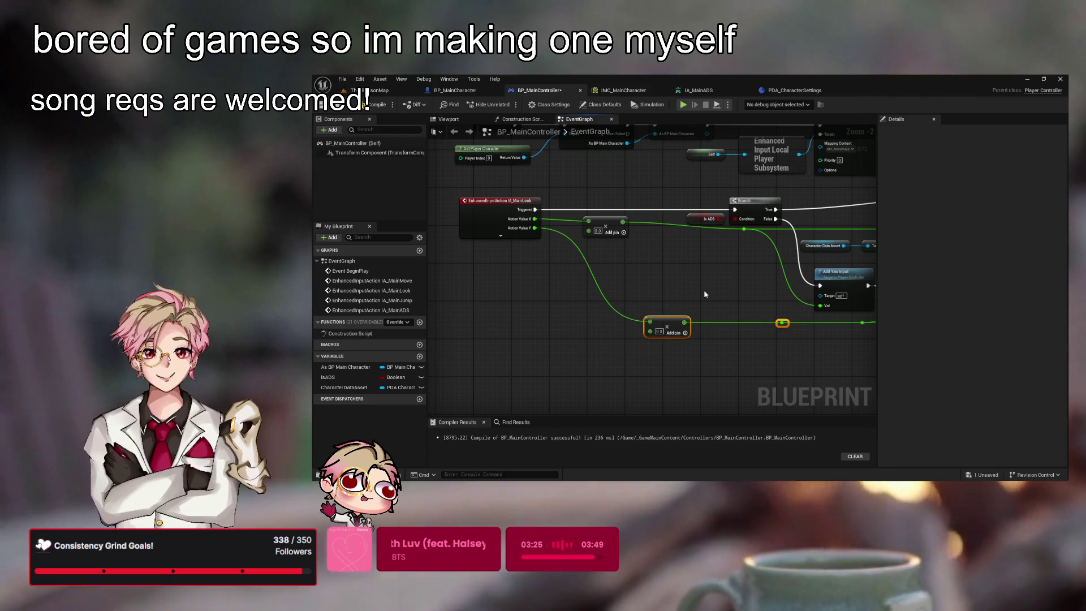
# - Align the two multiply nodes neatly and recentre the graph view
pyautogui.moveTo(605, 219); pyautogui.dragTo(648, 224)
pyautogui.click(745, 230)
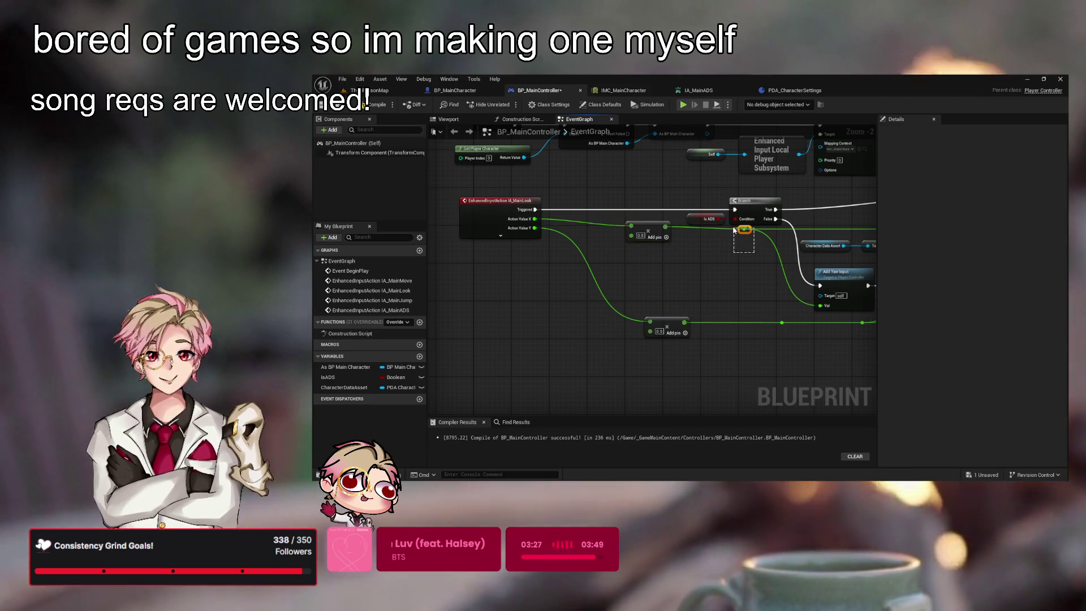
pyautogui.moveTo(648, 231); pyautogui.dragTo(648, 233)
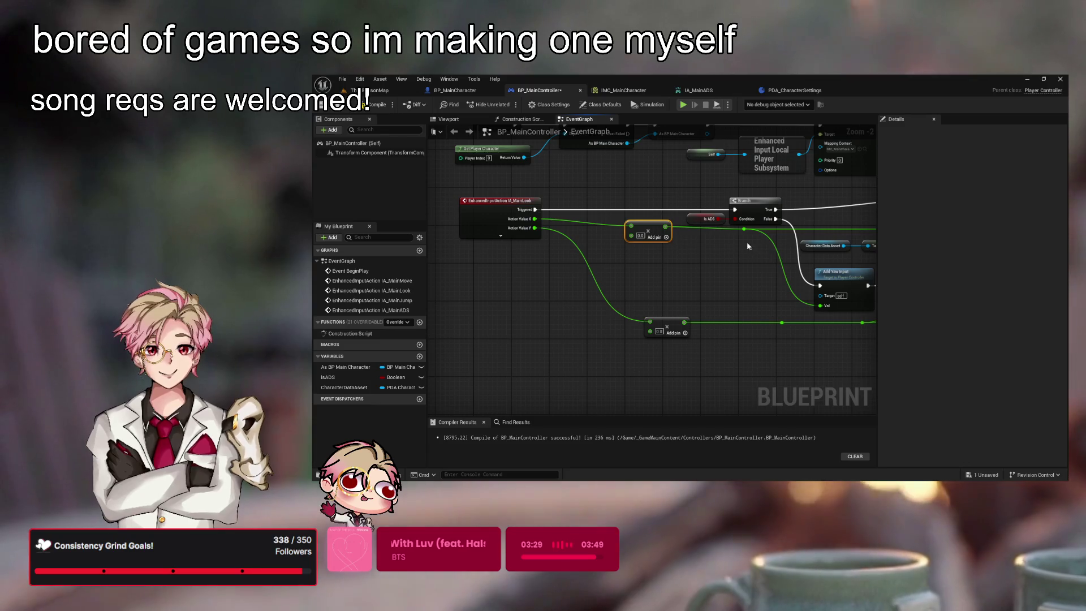
pyautogui.click(735, 238)
pyautogui.moveTo(670, 321); pyautogui.dragTo(650, 325)
pyautogui.click(679, 279)
pyautogui.moveTo(679, 278); pyautogui.dragTo(719, 277)
pyautogui.scroll(3, 673, 292)
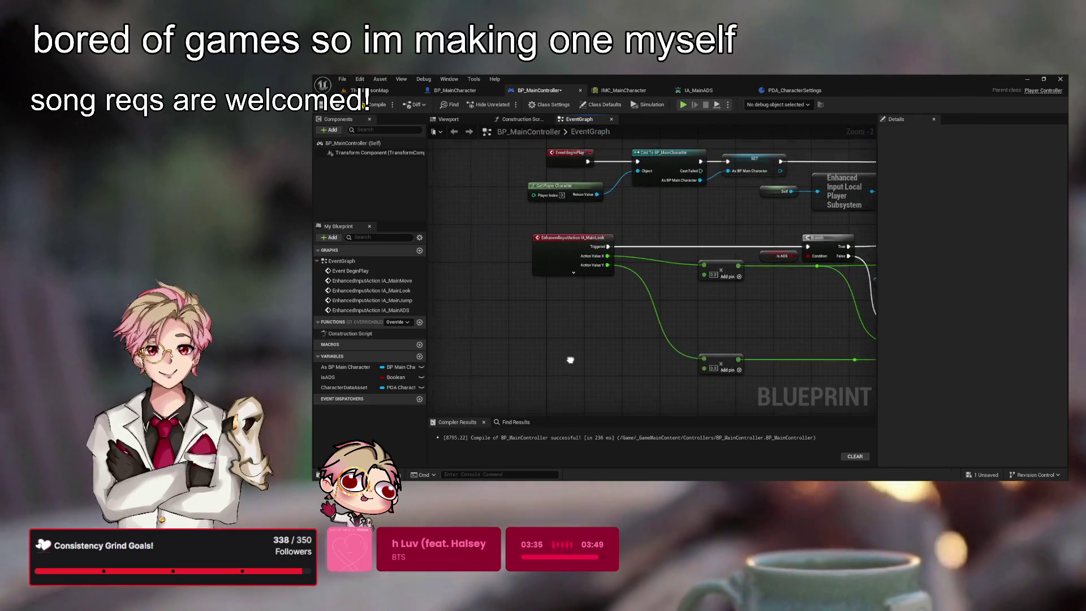
pyautogui.moveTo(674, 292); pyautogui.dragTo(678, 338)
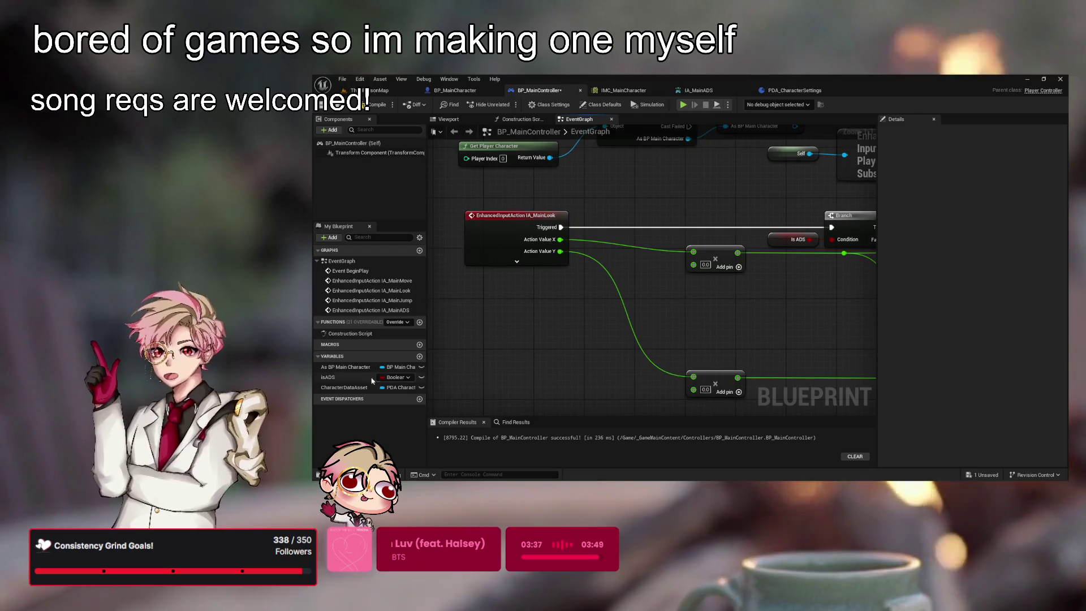
# - Get Camera Normal Look Sensitivity Multiplier from Character Data Asset and wire it into both nodes
pyautogui.moveTo(349, 393)
pyautogui.mouseDown()
pyautogui.moveTo(518, 297)
pyautogui.moveTo(640, 308)
pyautogui.mouseUp()
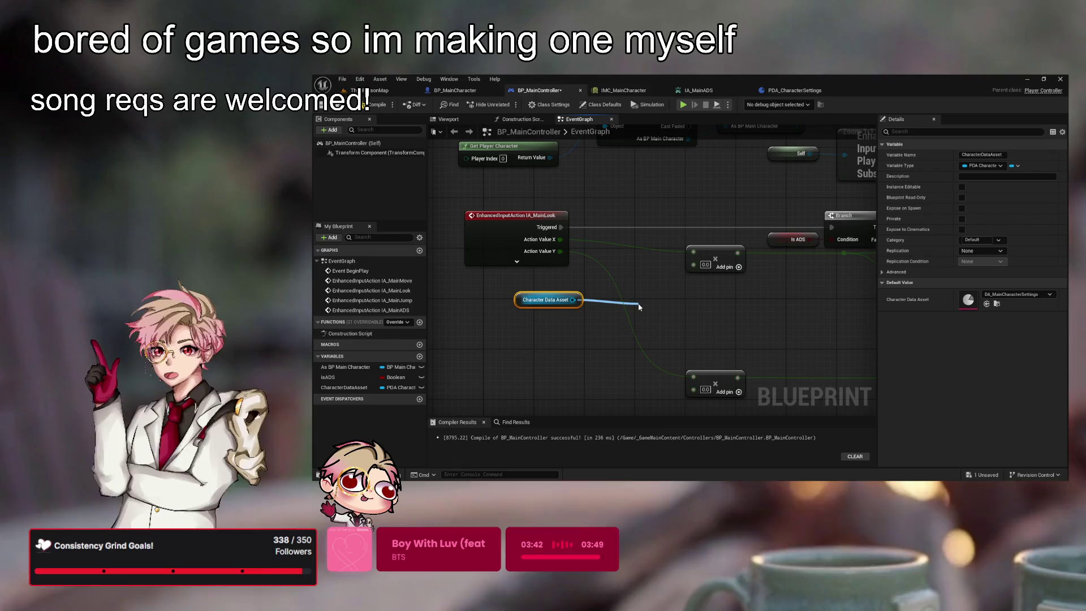
pyautogui.click(731, 362)
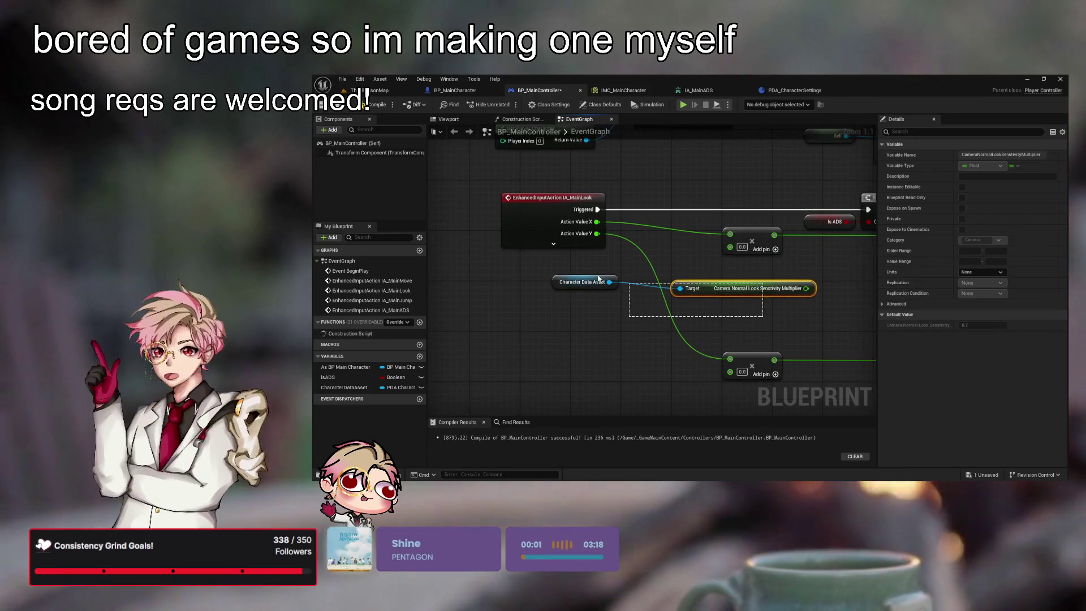
pyautogui.moveTo(709, 294)
pyautogui.mouseDown()
pyautogui.moveTo(594, 312)
pyautogui.moveTo(538, 306)
pyautogui.mouseUp()
pyautogui.moveTo(694, 307)
pyautogui.mouseDown()
pyautogui.moveTo(731, 246)
pyautogui.moveTo(730, 371)
pyautogui.mouseUp()
pyautogui.click(756, 307)
pyautogui.moveTo(874, 317); pyautogui.dragTo(824, 331)
pyautogui.scroll(-2, 823, 331)
pyautogui.scroll(-2, 702, 260)
pyautogui.hotkey('ctrl', 's')
pyautogui.hotkey('alt', 'p')
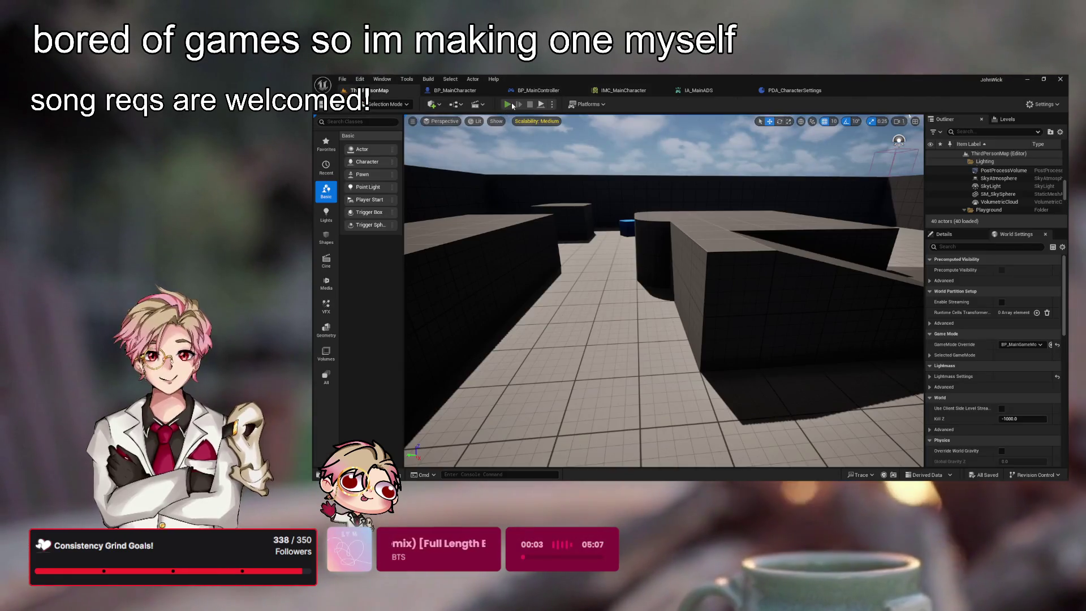
pyautogui.press('w')
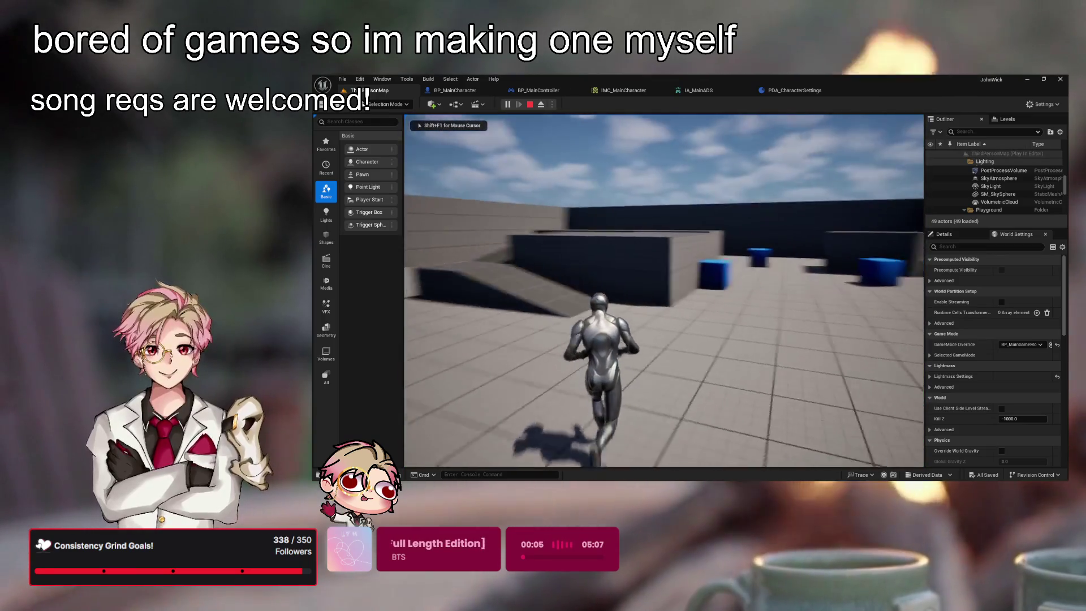
pyautogui.press('w')
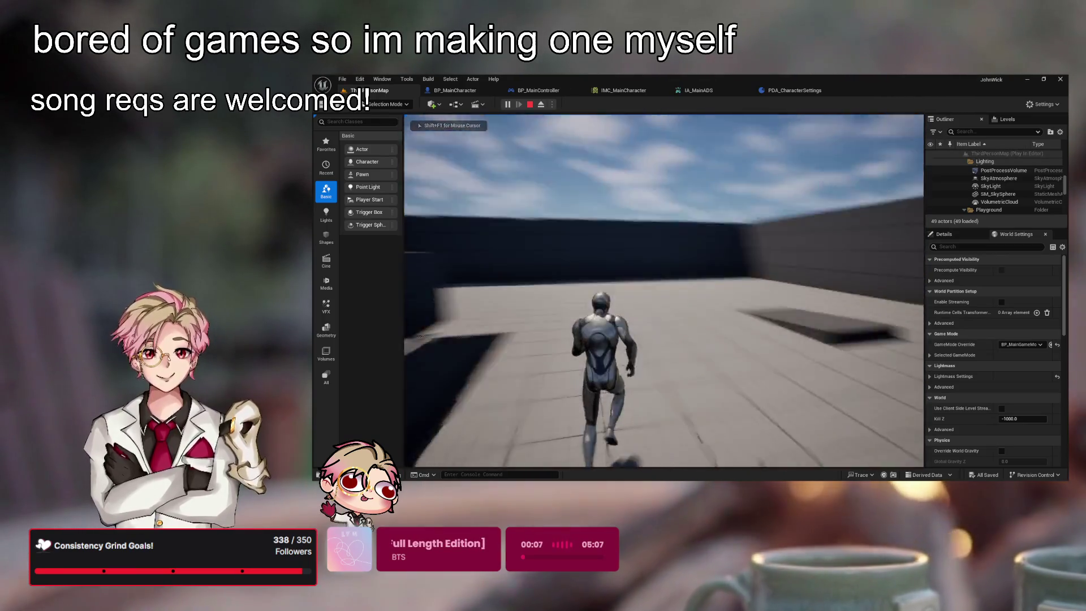
pyautogui.press('w')
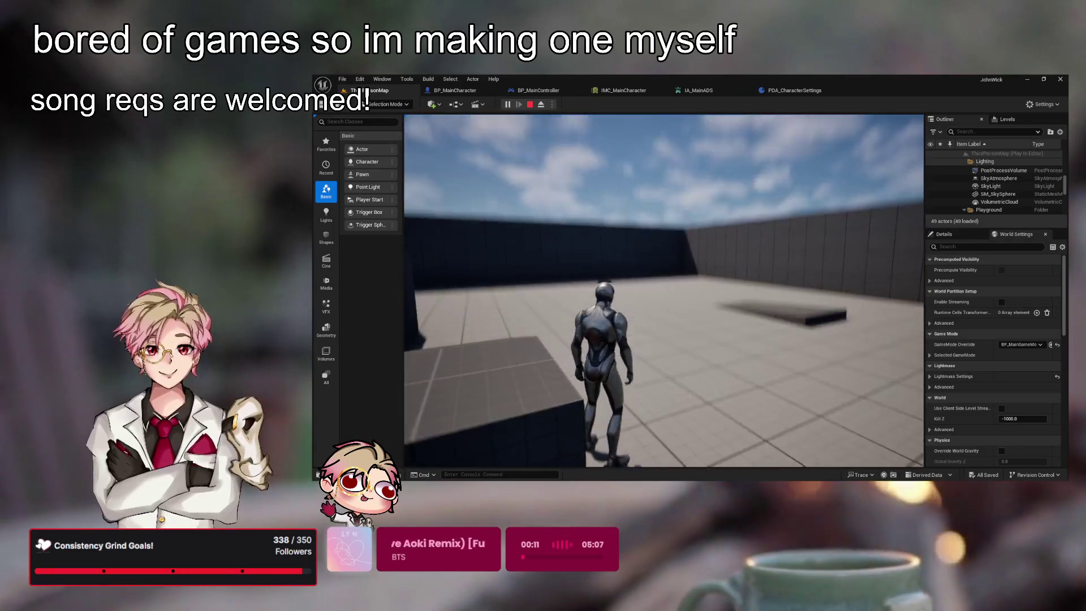
pyautogui.click(542, 91)
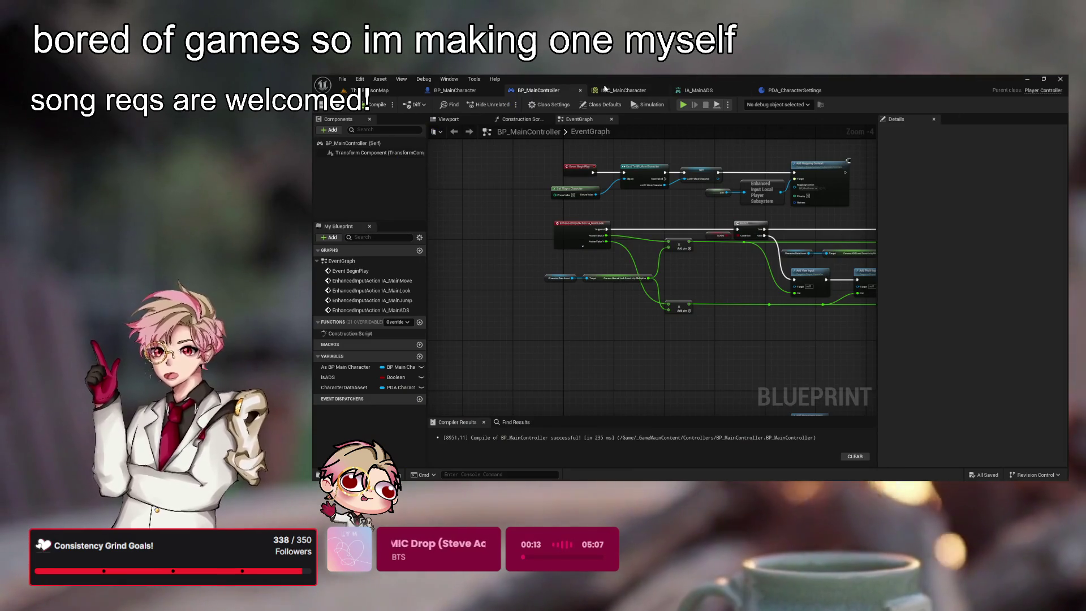
# - Set the normal look sensitivity default to 0.5 and play-test ThirdPersonMap
pyautogui.click(470, 90)
pyautogui.click(794, 90)
pyautogui.click(1009, 324)
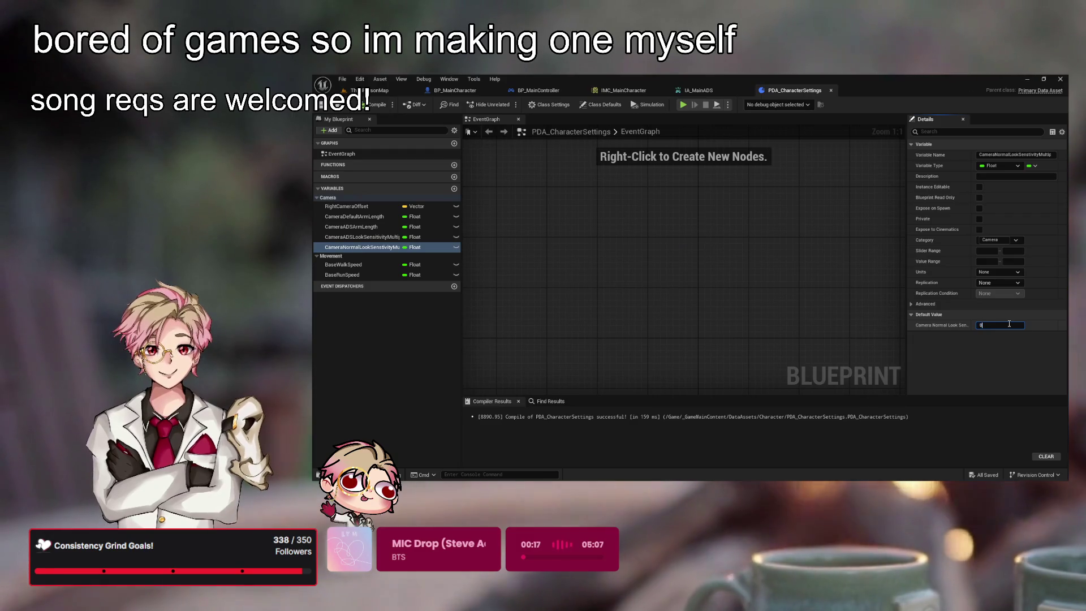
pyautogui.write('.5')
pyautogui.press('Return')
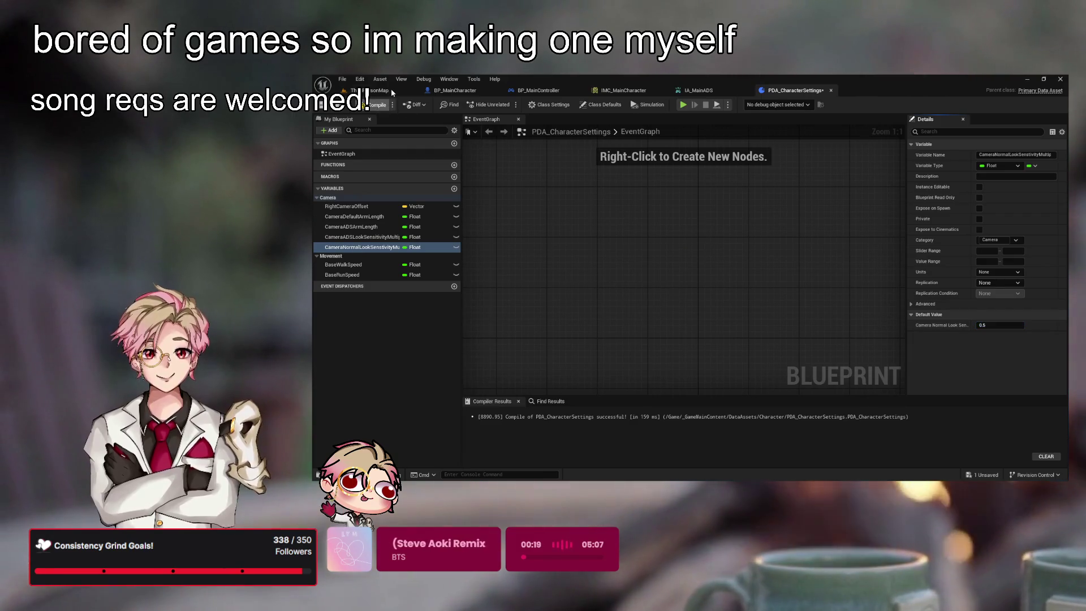
pyautogui.click(392, 89)
pyautogui.click(507, 105)
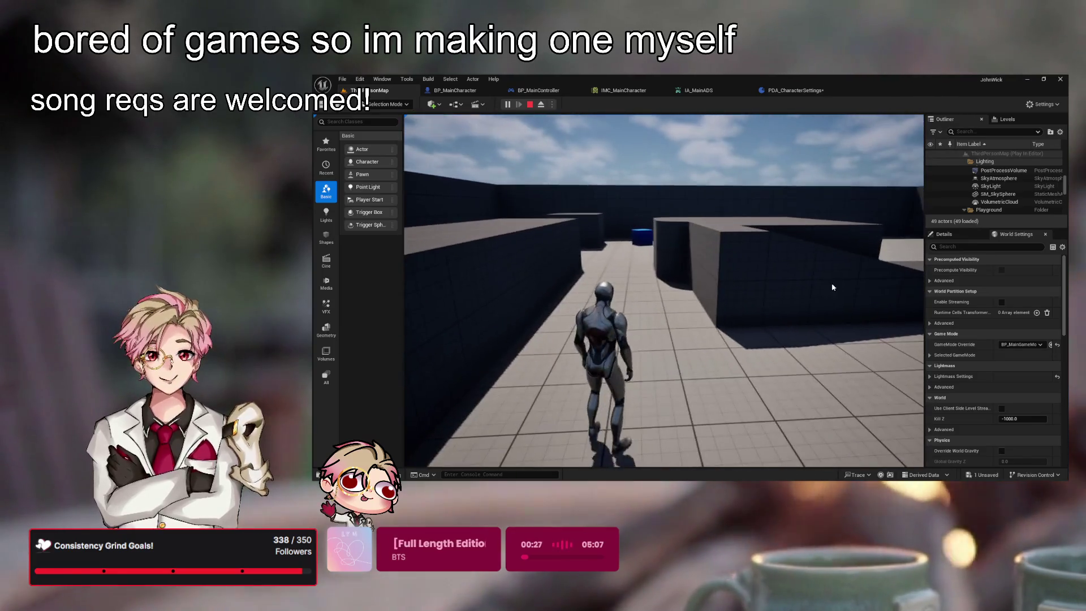
# - Change the normal look sensitivity default to 0.4
pyautogui.click(456, 91)
pyautogui.click(795, 91)
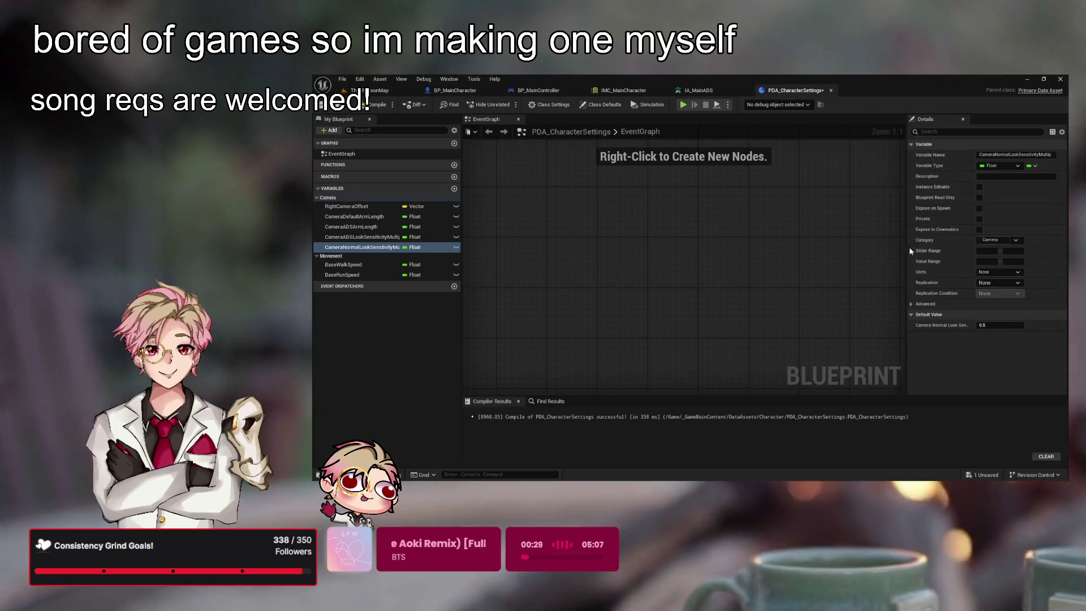
pyautogui.click(1001, 325)
pyautogui.click(747, 240)
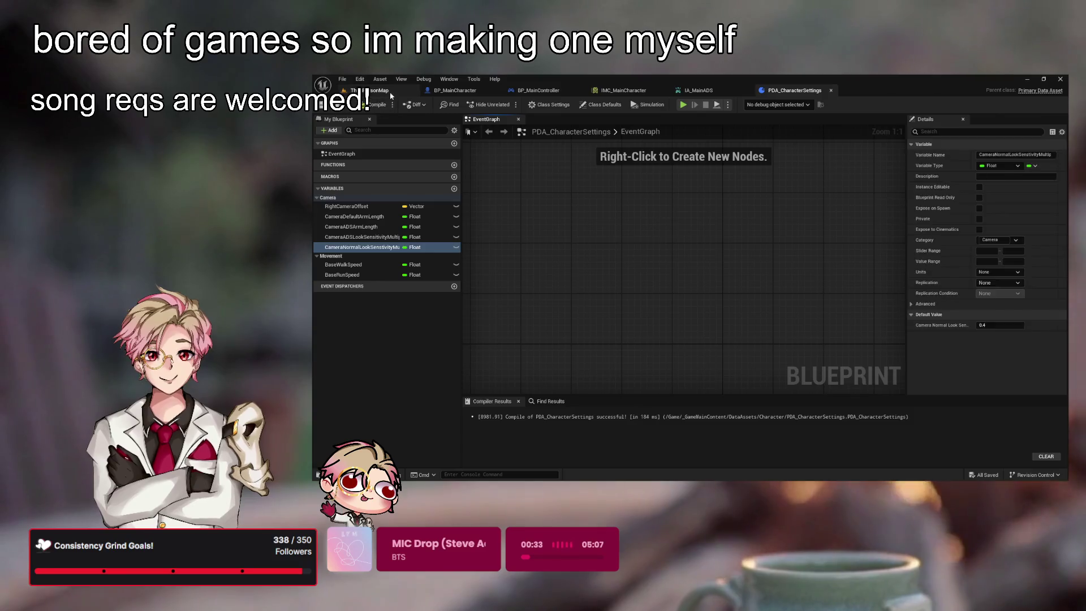
pyautogui.click(387, 92)
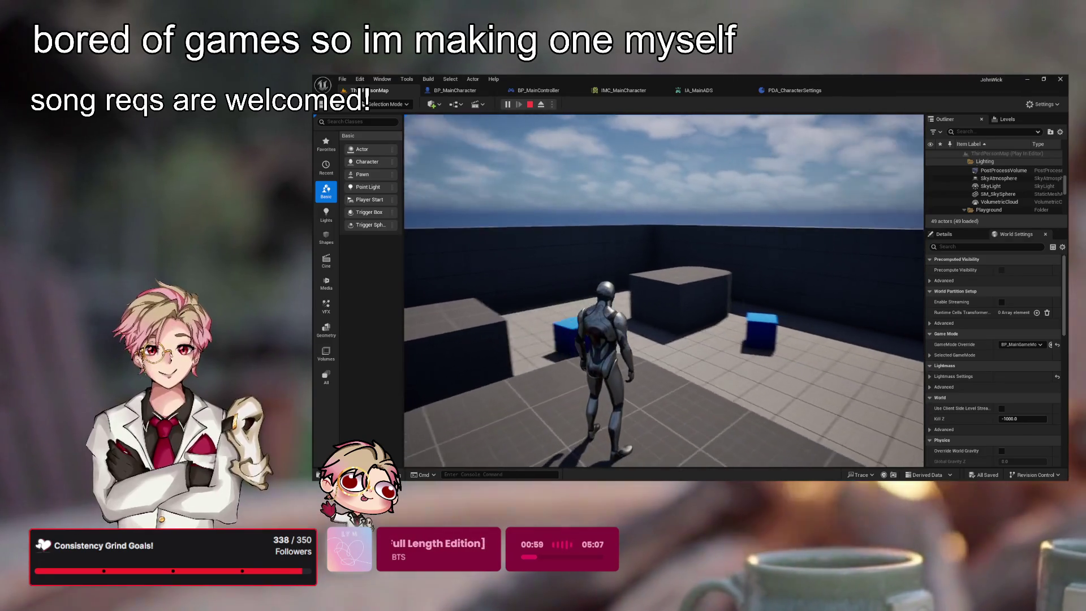
pyautogui.press('Escape')
pyautogui.click(822, 93)
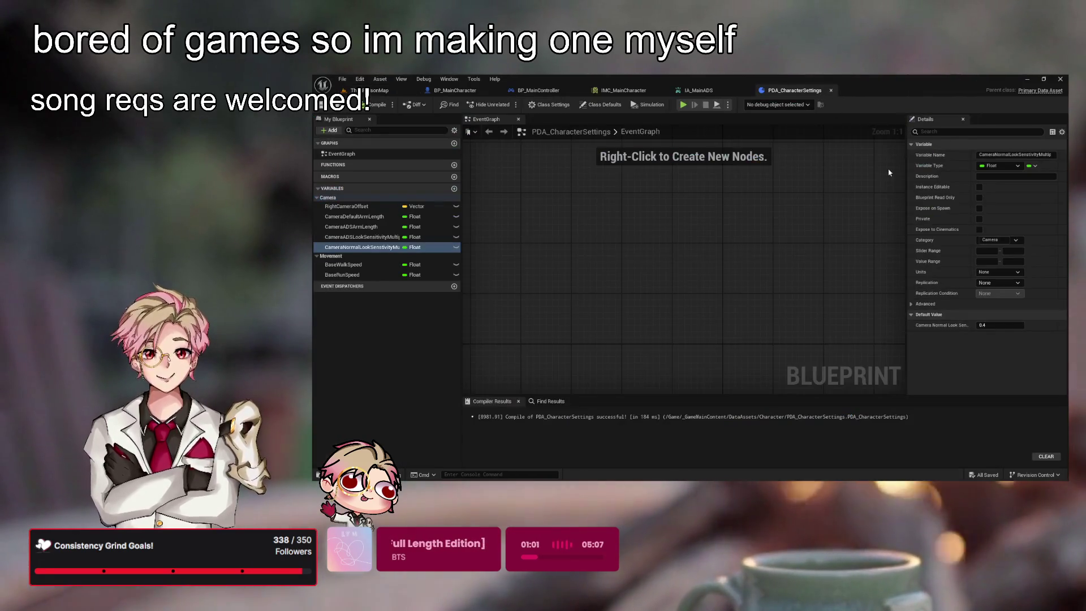
# - Open the ADS look sensitivity multiplier's default value for editing
pyautogui.click(1012, 324)
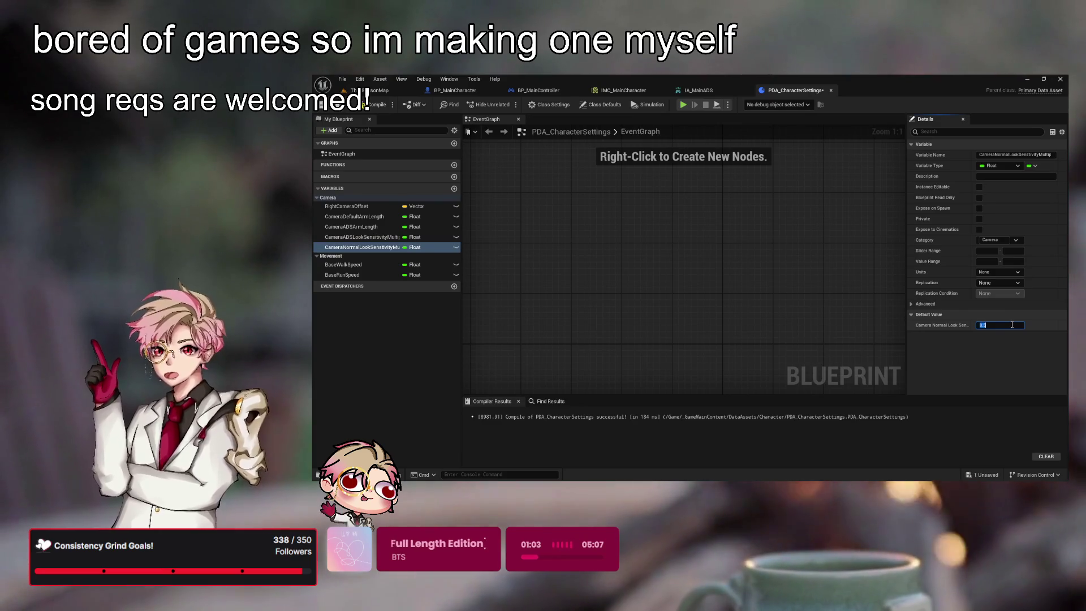
pyautogui.click(362, 237)
pyautogui.click(1006, 324)
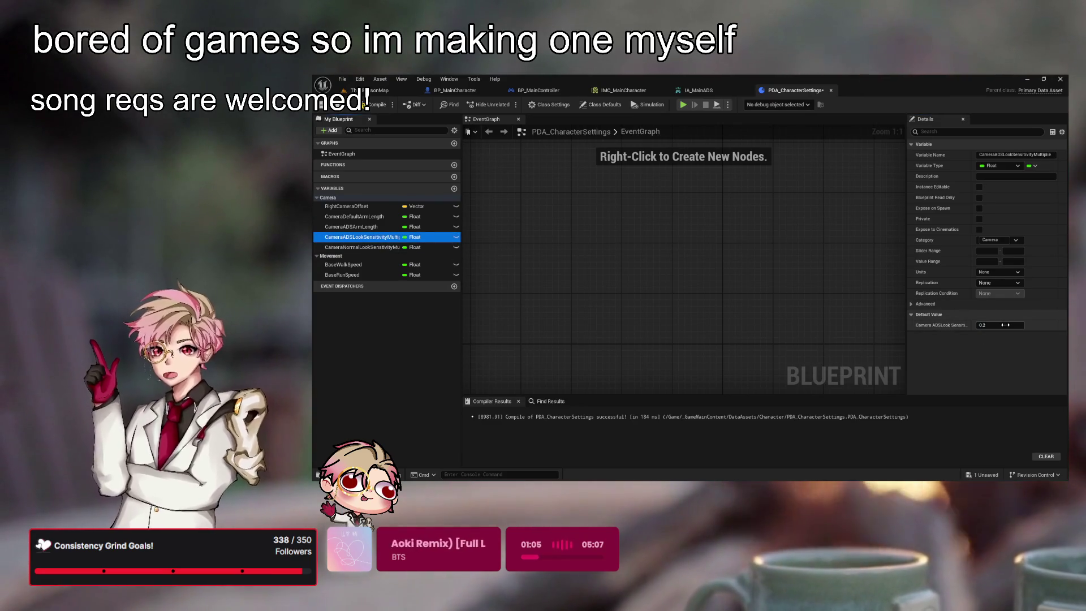
pyautogui.click(1007, 325)
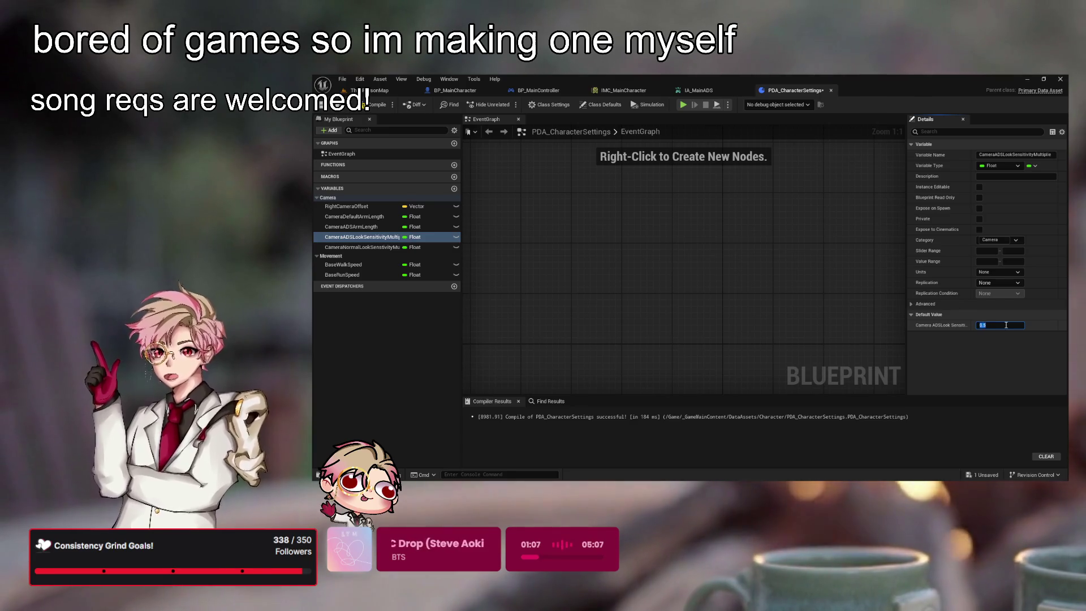
# - Play-test ThirdPersonMap, running and turning the camera to judge sensitivity
pyautogui.click(370, 90)
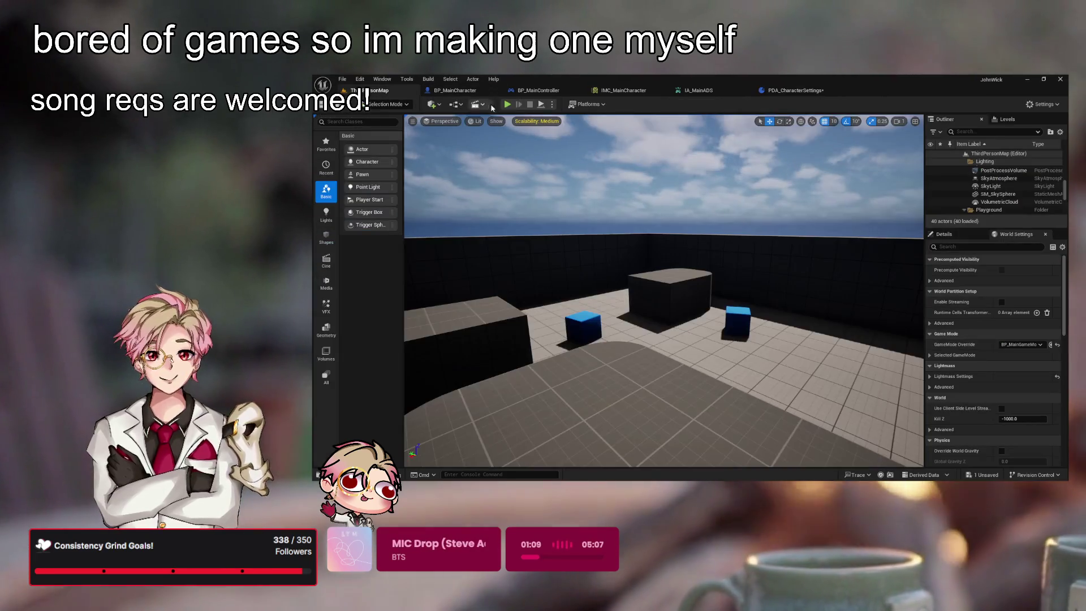
pyautogui.click(508, 105)
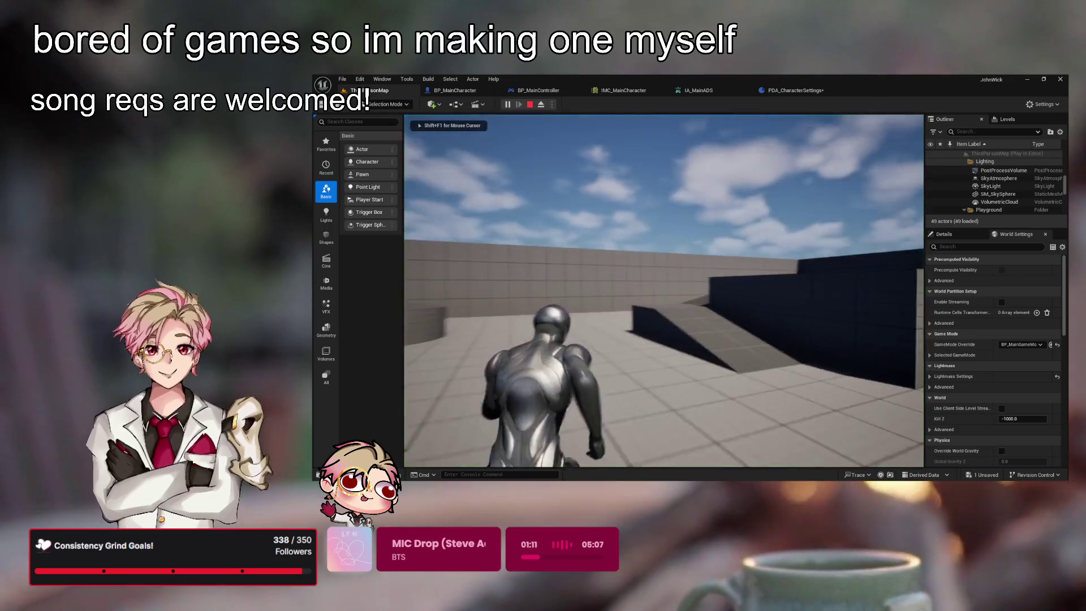
pyautogui.press('w')
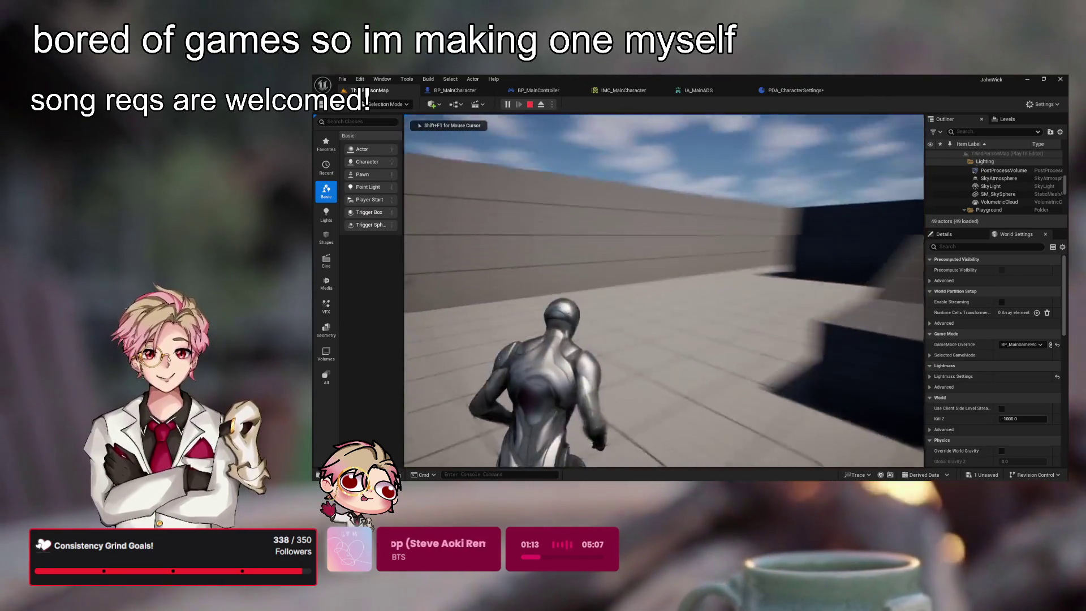
pyautogui.press('w')
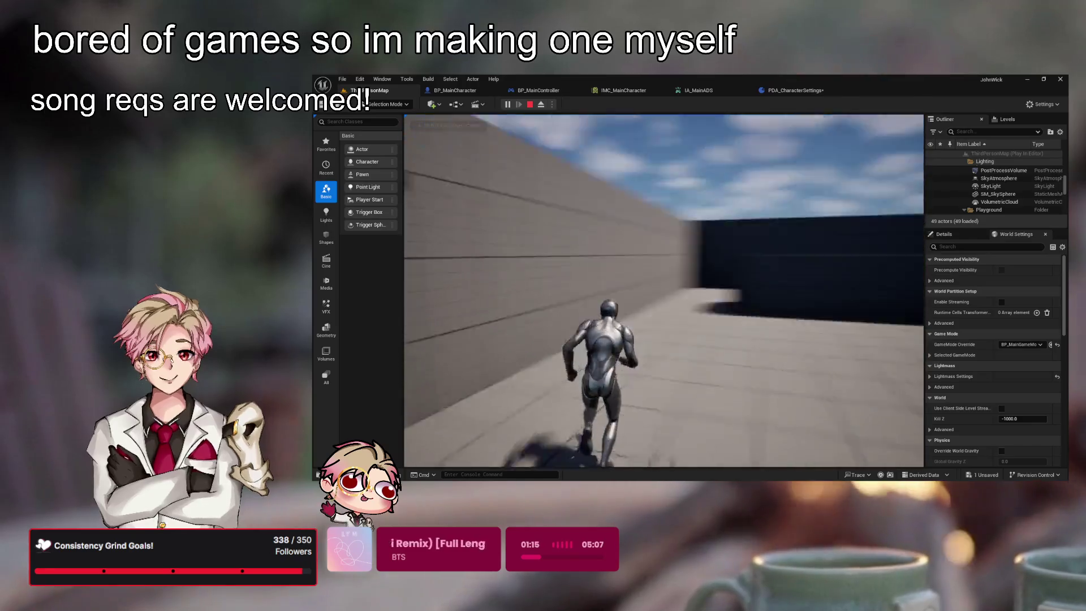
pyautogui.press('Escape')
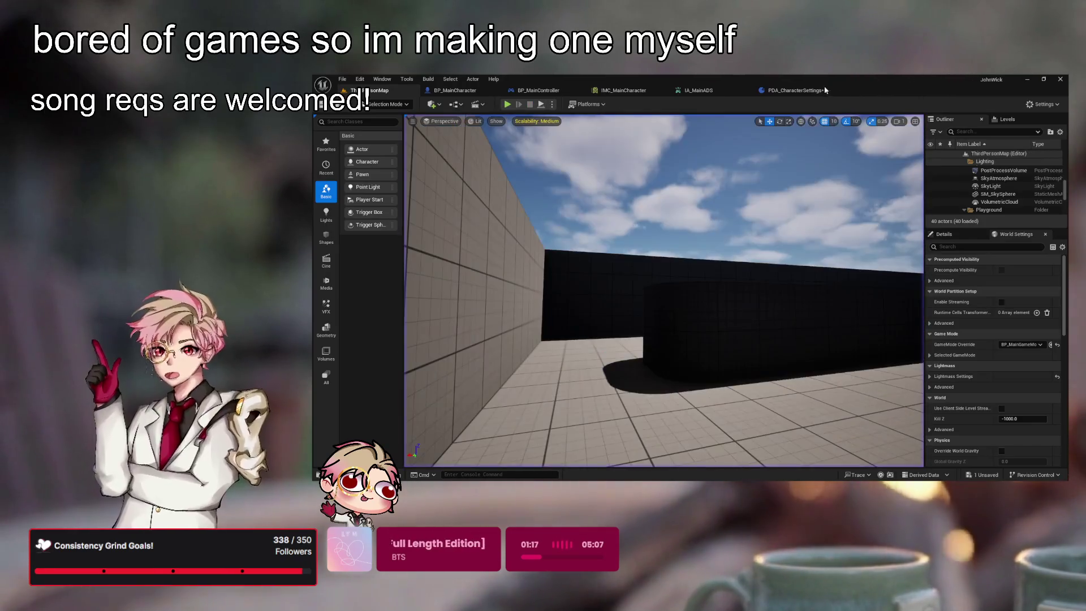
# - Change the ADS look sensitivity default from 0.2 to 0.35
pyautogui.click(795, 90)
pyautogui.click(996, 325)
pyautogui.write('4')
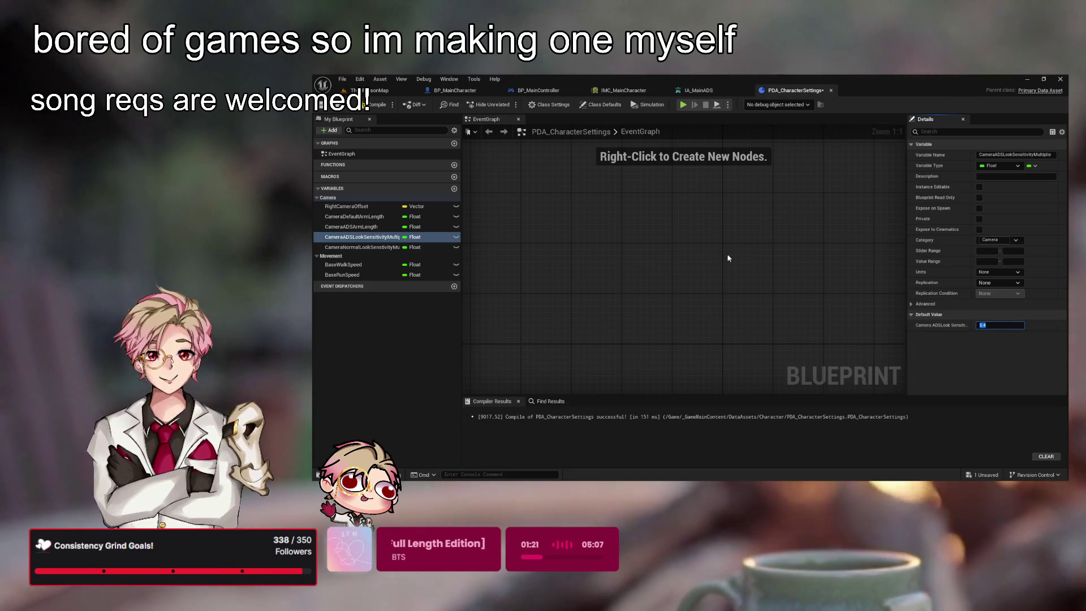
# - Play-test again, running along walls and toward the ramp while turning the camera
pyautogui.click(369, 90)
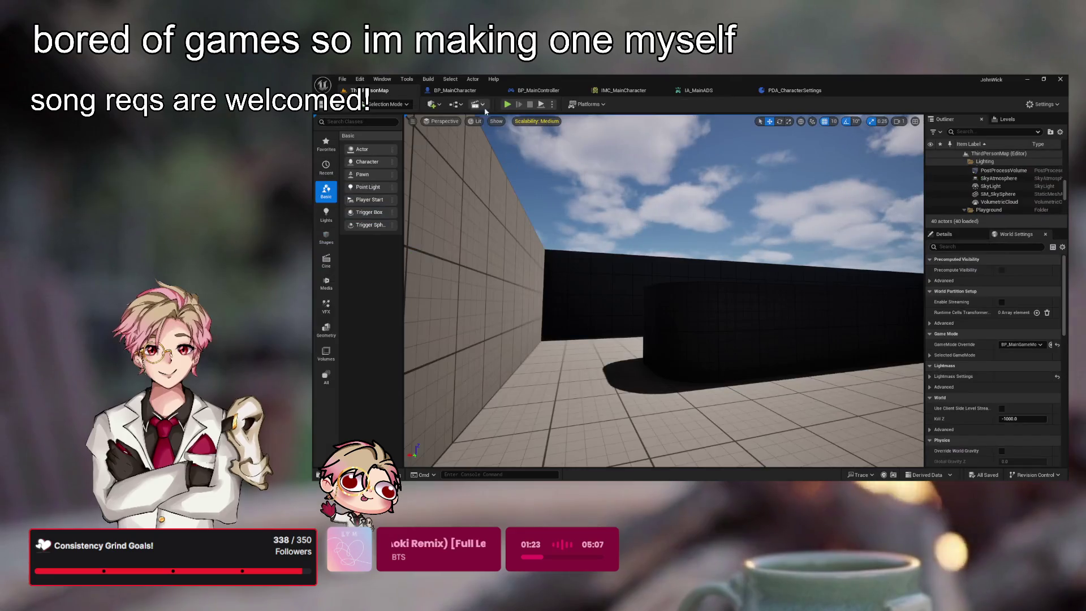
pyautogui.click(508, 104)
pyautogui.press('w')
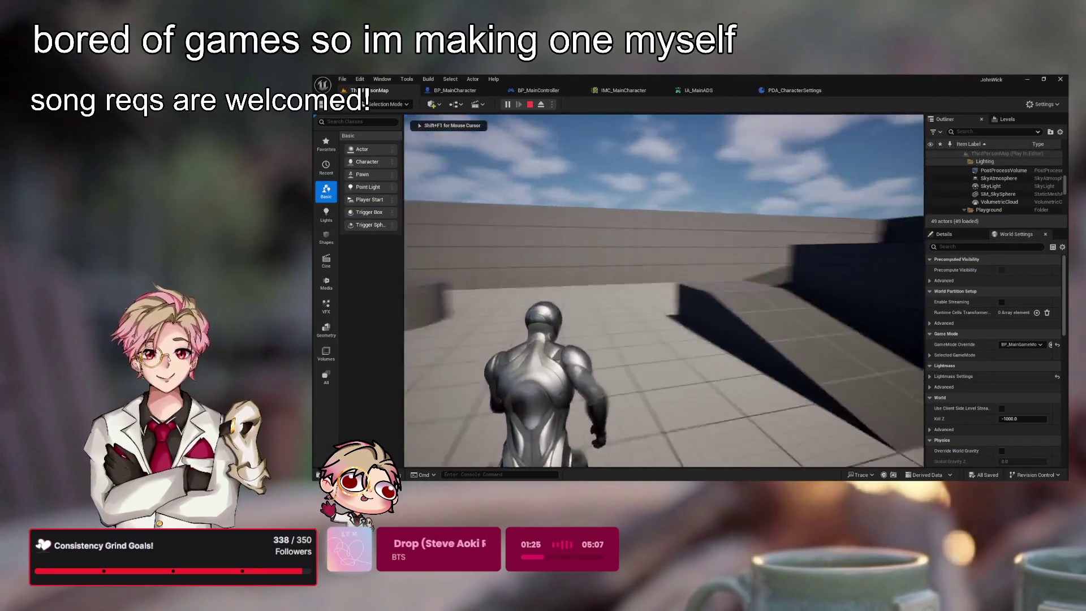
pyautogui.press('w')
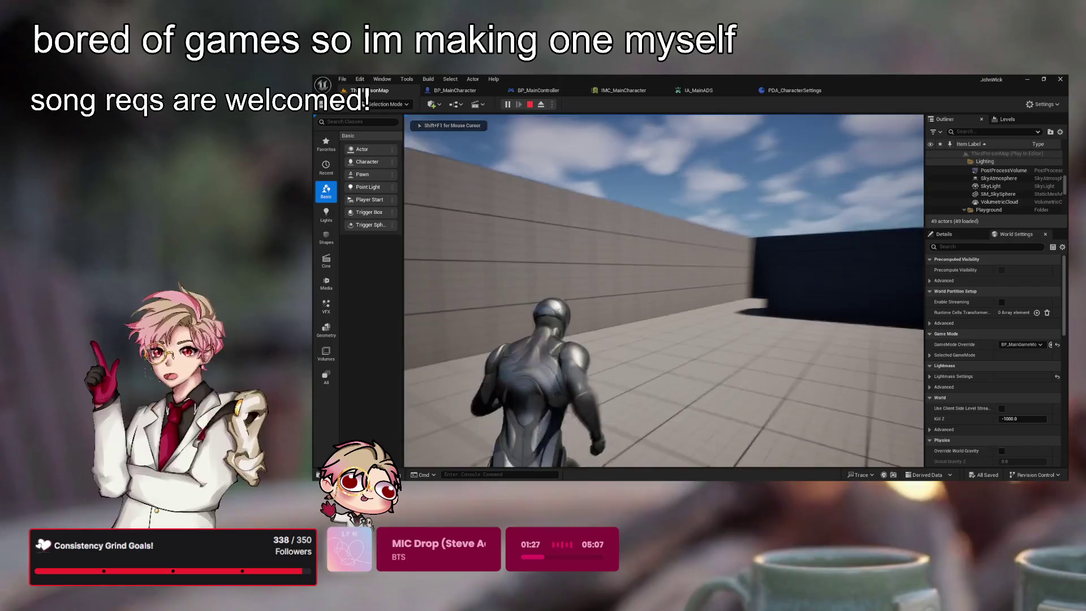
pyautogui.press('w')
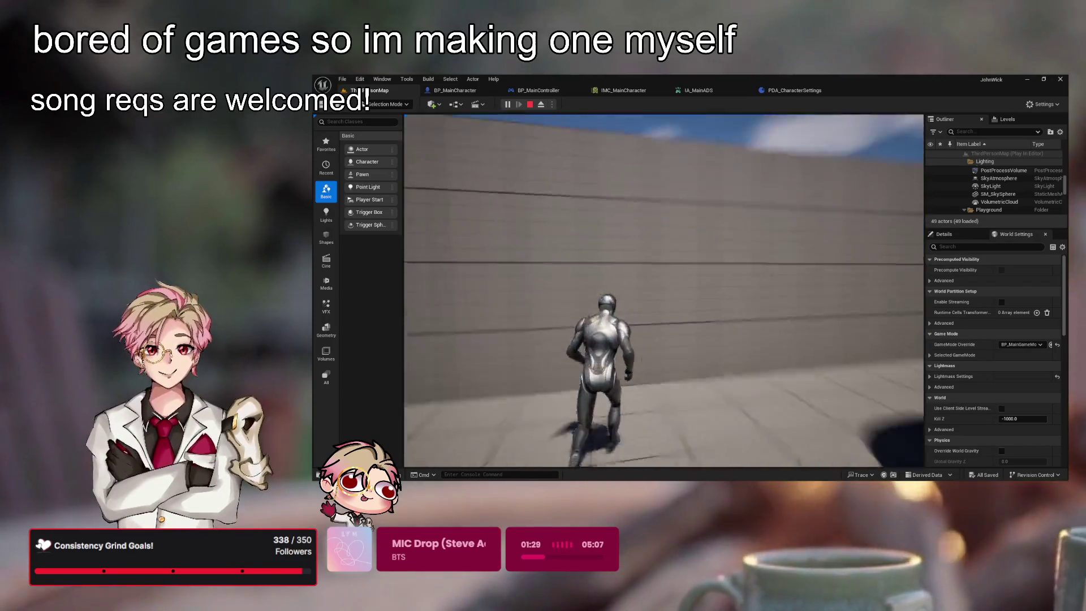
pyautogui.press('w')
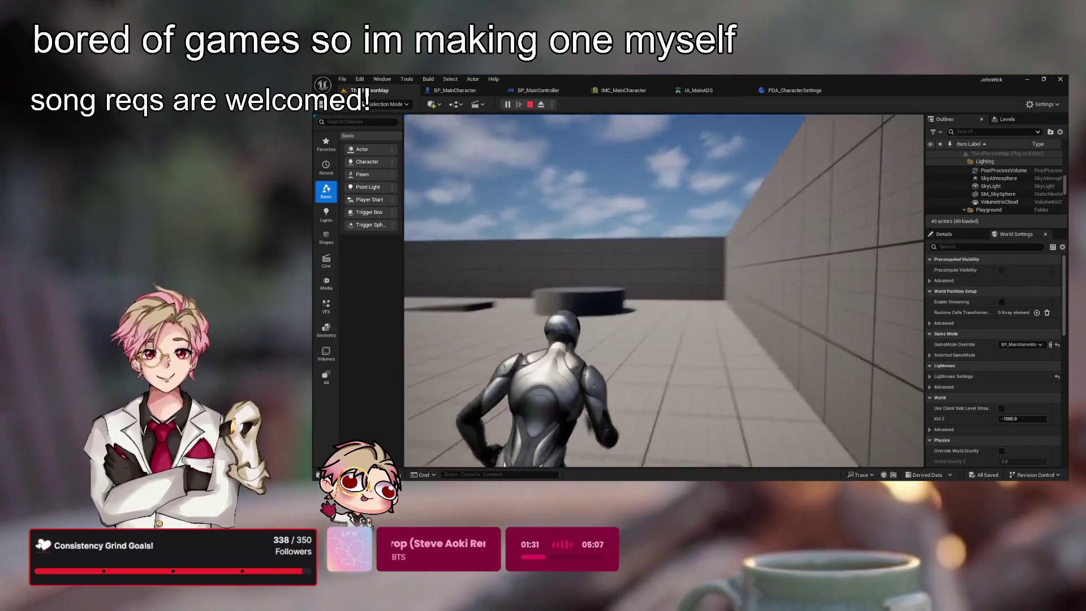
pyautogui.press('w')
pyautogui.press('w')
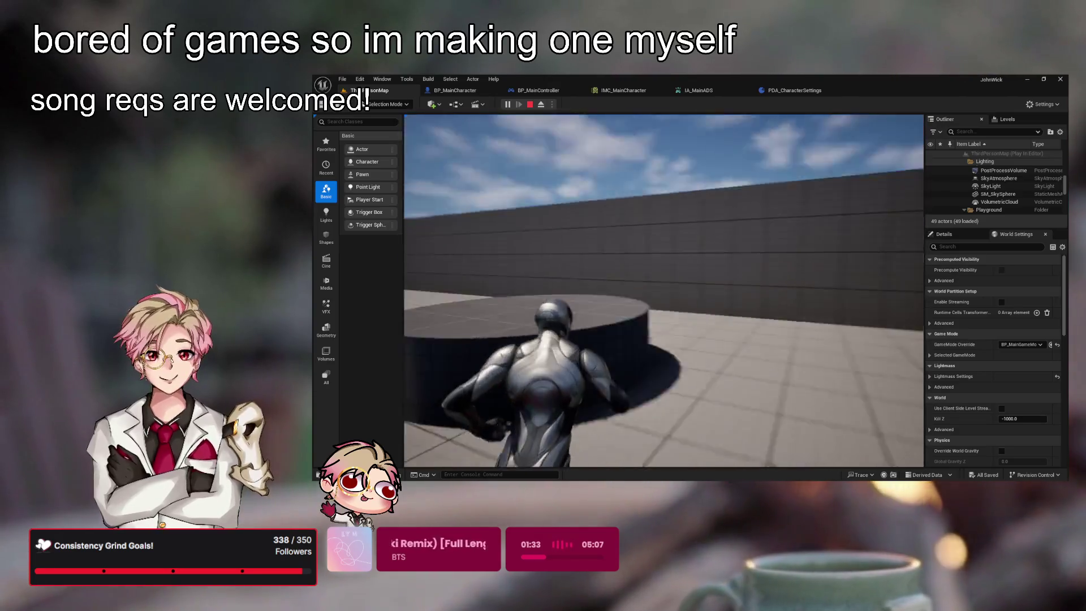
pyautogui.press('w')
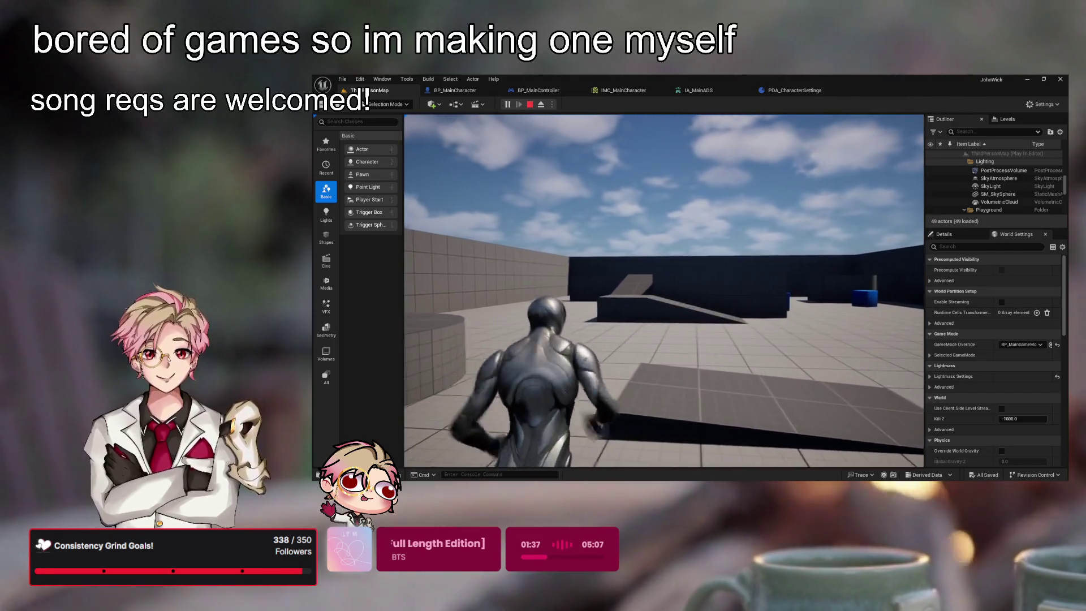
pyautogui.press('w')
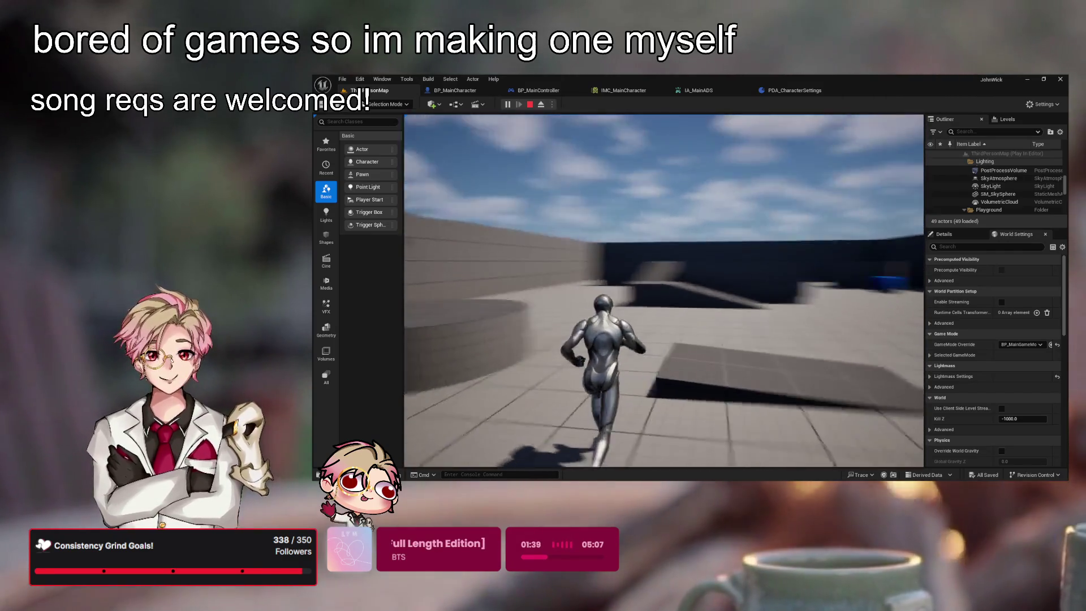
pyautogui.press('w')
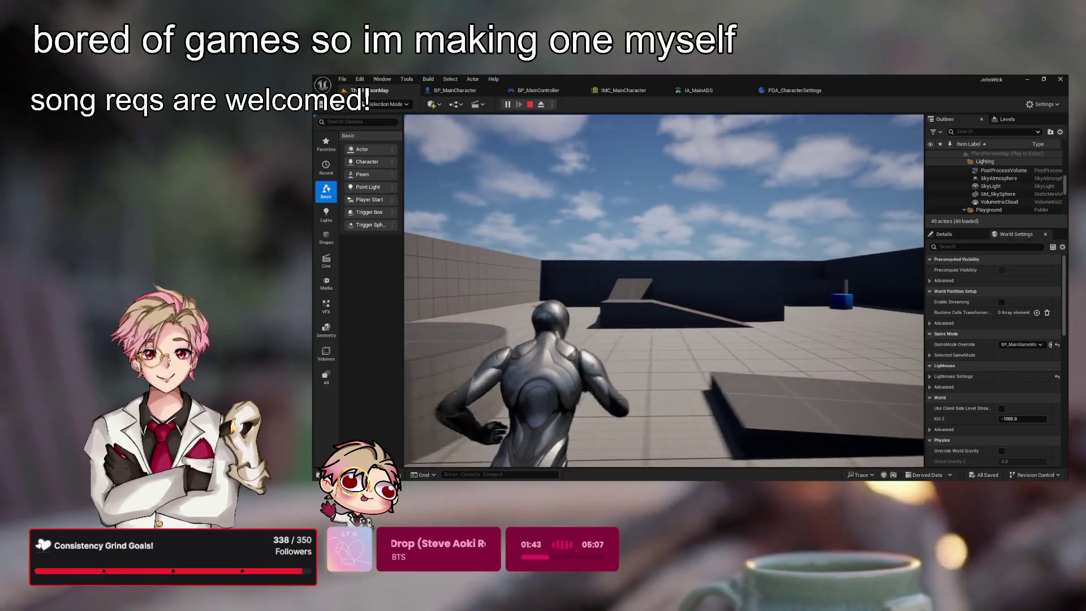
pyautogui.press('w')
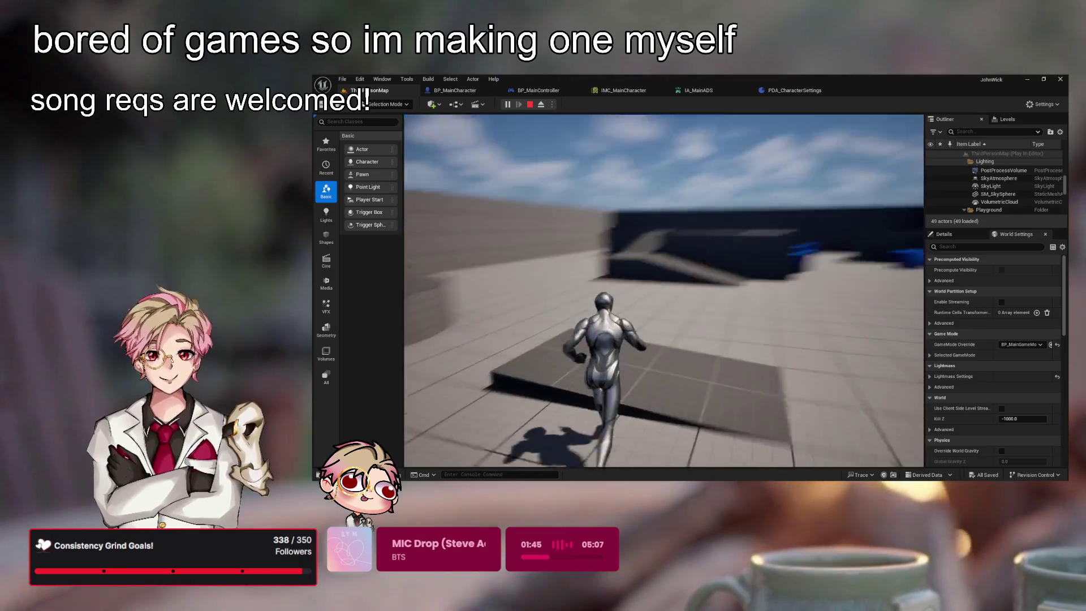
pyautogui.press('Escape')
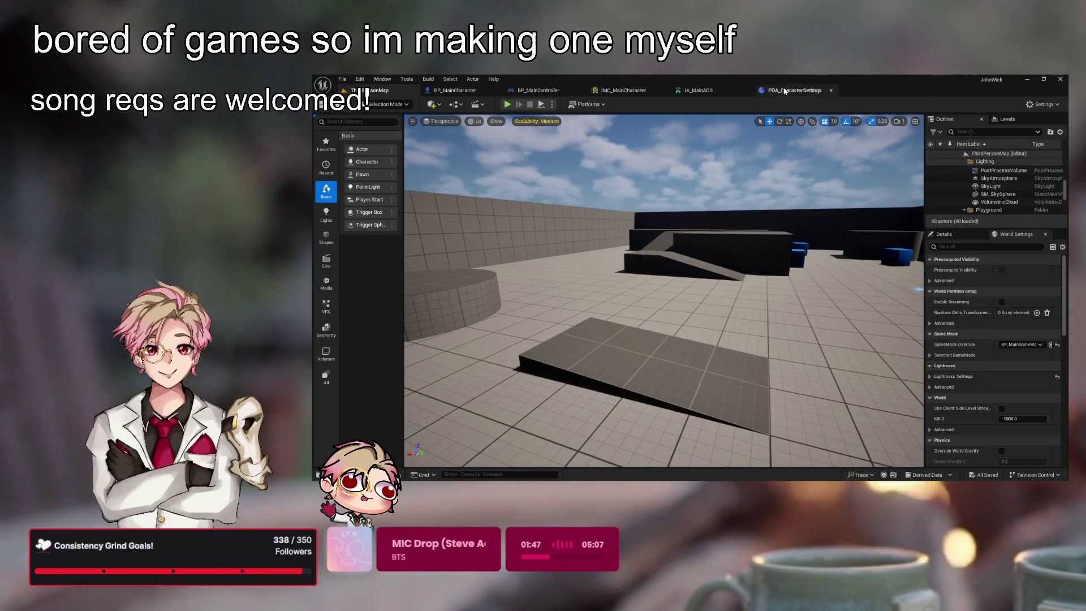
pyautogui.click(795, 91)
# - Check the ADS sensitivity default, play-test briefly, then browse to _GameMainContent in the Content Drawer
pyautogui.click(1000, 327)
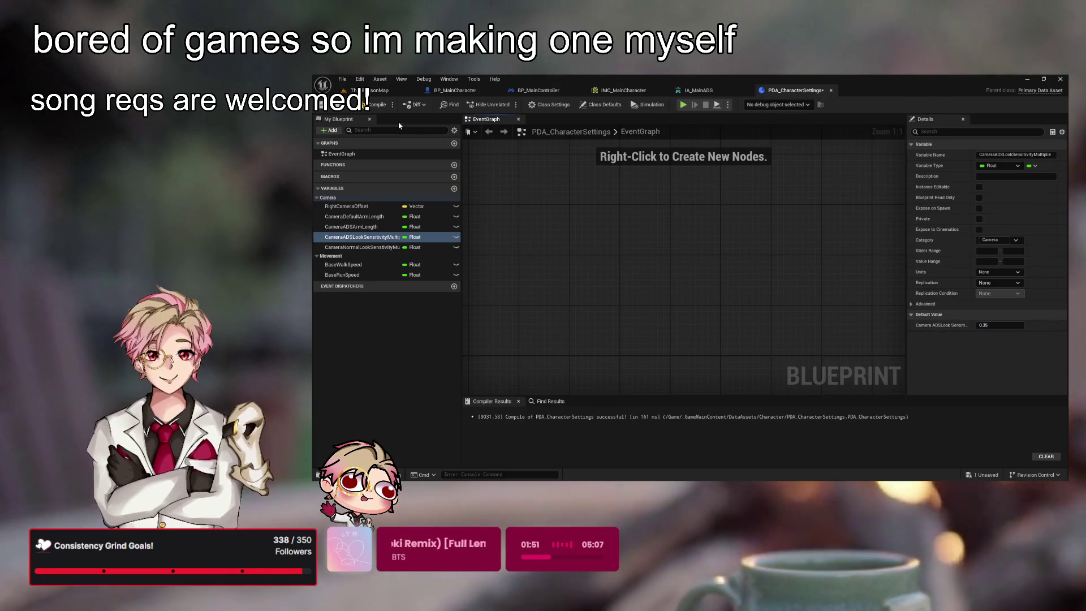
pyautogui.click(387, 96)
pyautogui.click(508, 104)
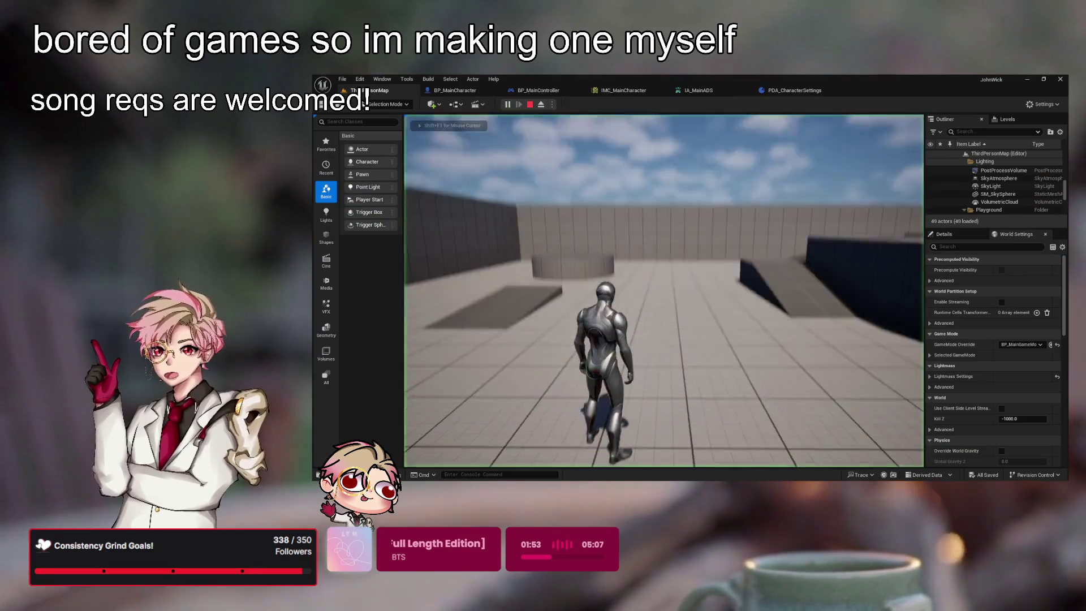
pyautogui.press('w')
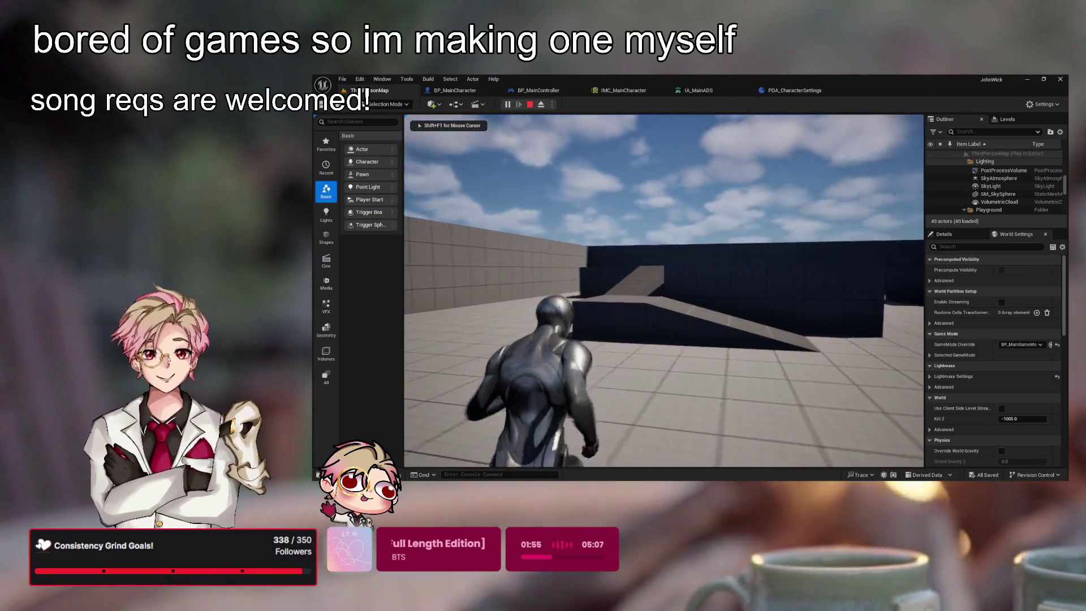
pyautogui.press('w')
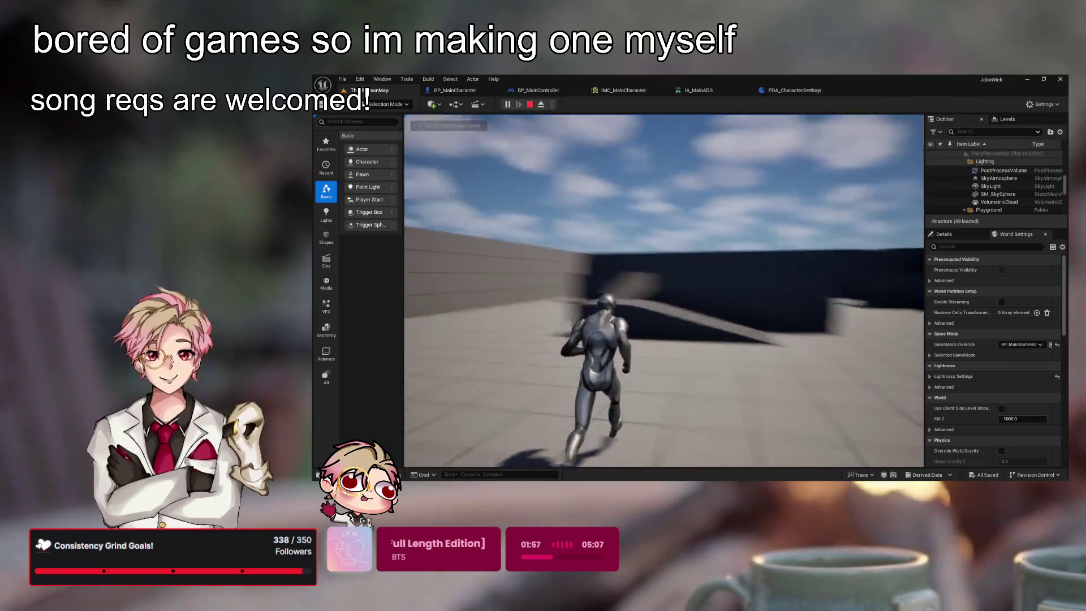
pyautogui.press('Escape')
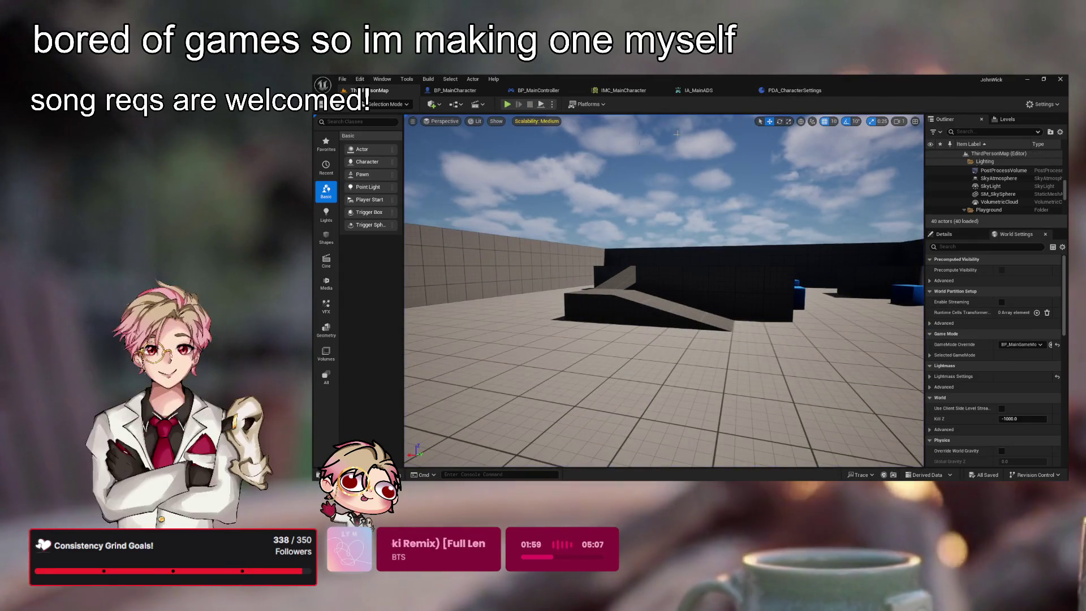
pyautogui.hotkey('ctrl', 'space')
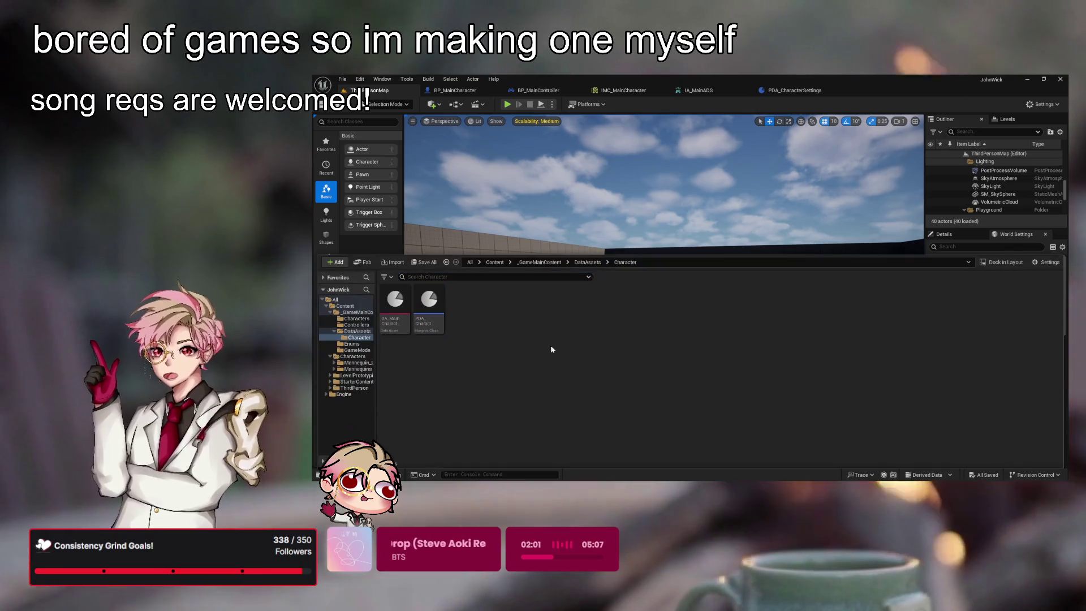
pyautogui.click(539, 262)
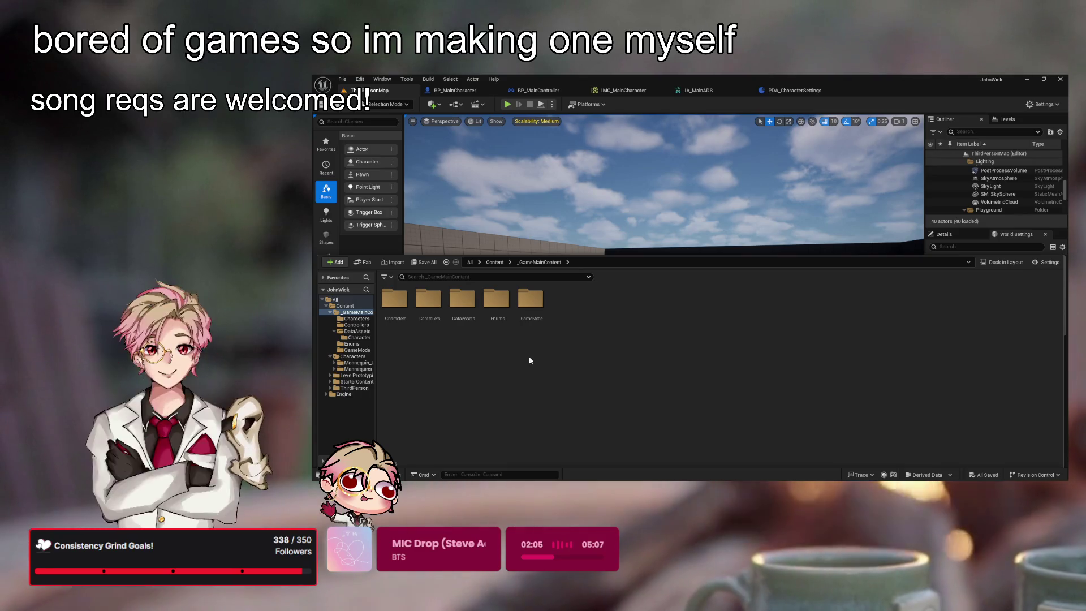
# - Create a folder named UI in _GameMainContent and open it
pyautogui.hotkey('ctrl', 'shift', 'n')
pyautogui.write('UI')
pyautogui.press('Return')
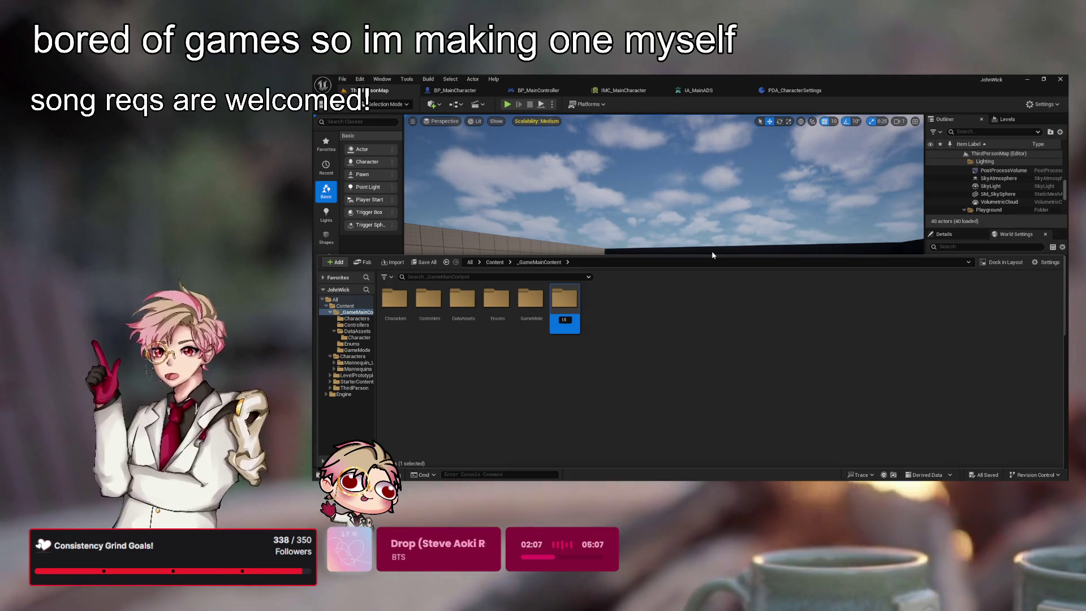
pyautogui.doubleClick(560, 317)
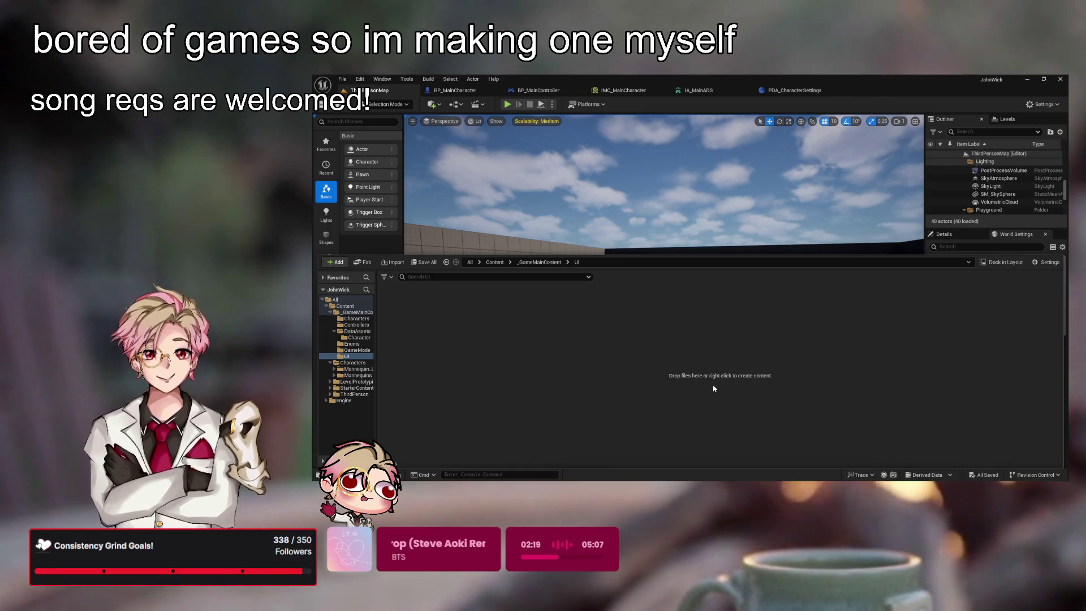
# - Create a blueprint named NewBlueprint in UI and open it for editing
pyautogui.click(726, 429)
pyautogui.press('Return')
pyautogui.doubleClick(394, 303)
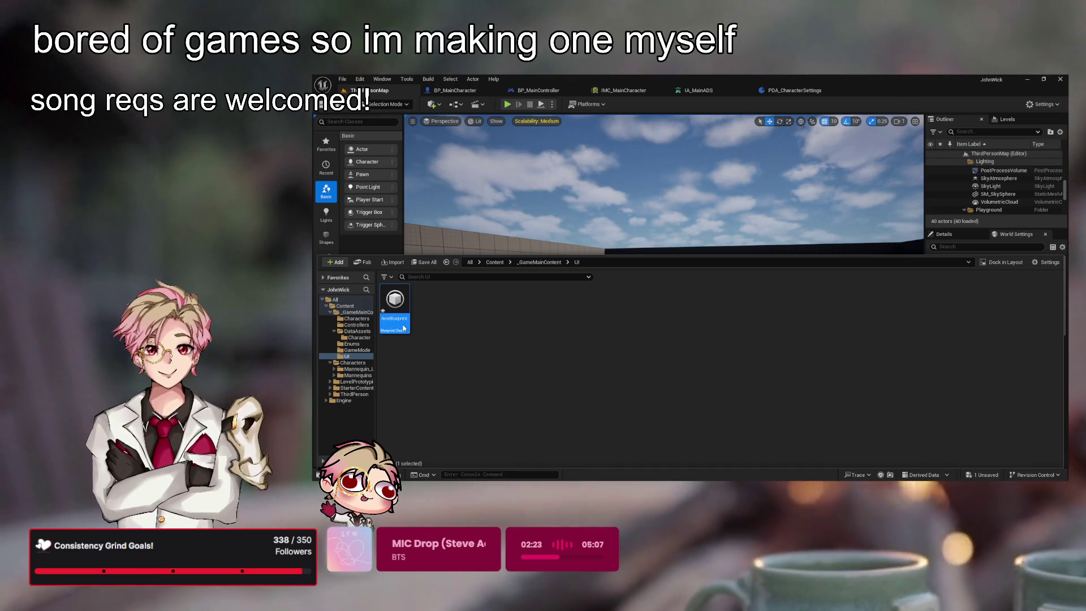
# - Delete the stray NewBlueprint asset from the UI folder
pyautogui.click(381, 91)
pyautogui.click(868, 90)
pyautogui.hotkey('ctrl', 'space')
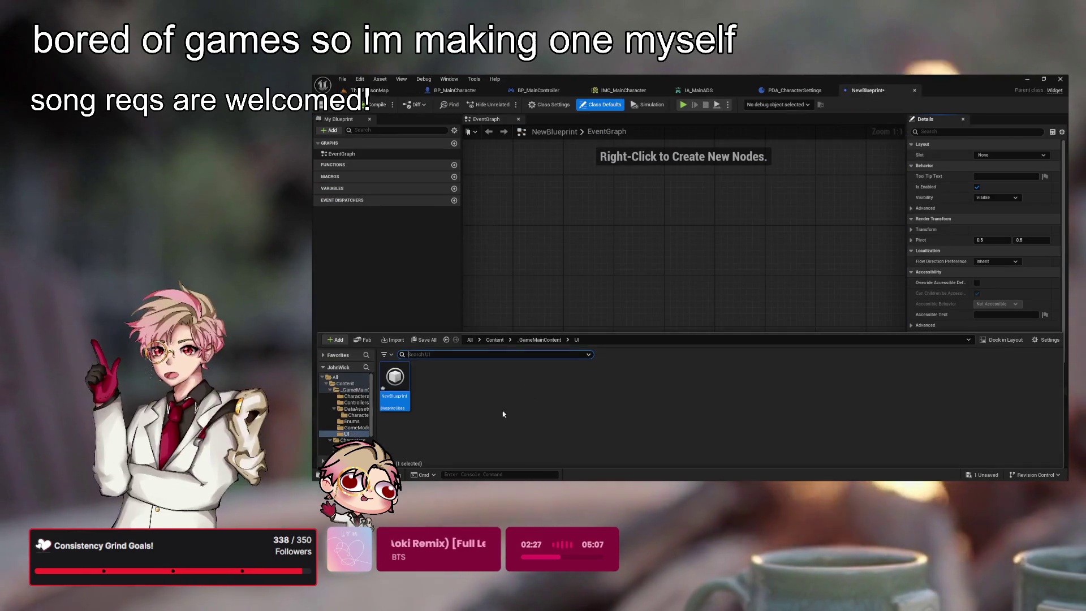
pyautogui.click(395, 385)
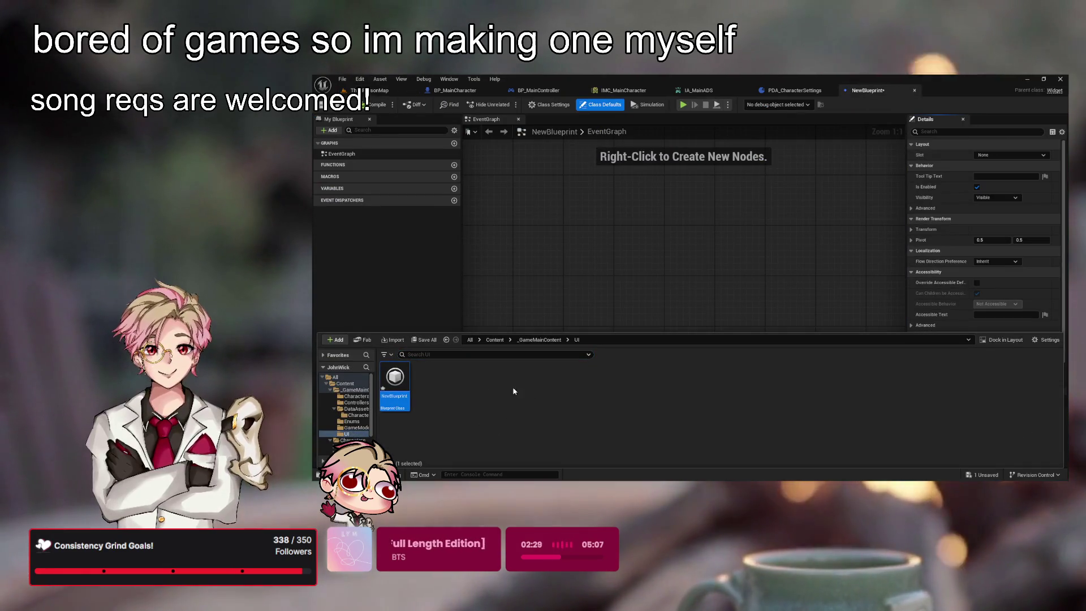
pyautogui.click(915, 91)
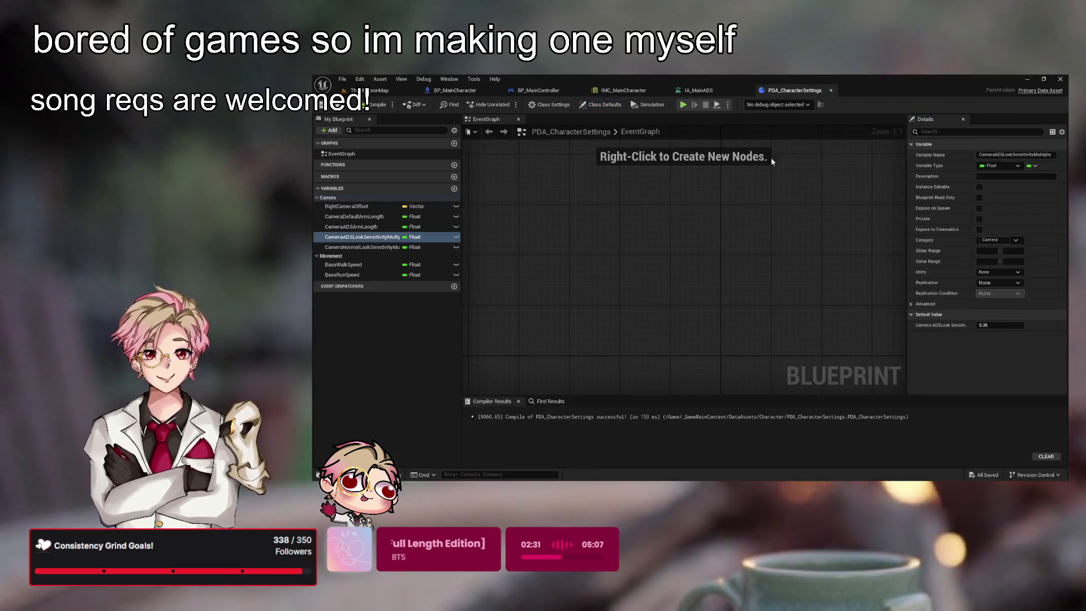
# - Create a widget blueprint named WBP_Crosshair in UI and open it
pyautogui.hotkey('ctrl', 'space')
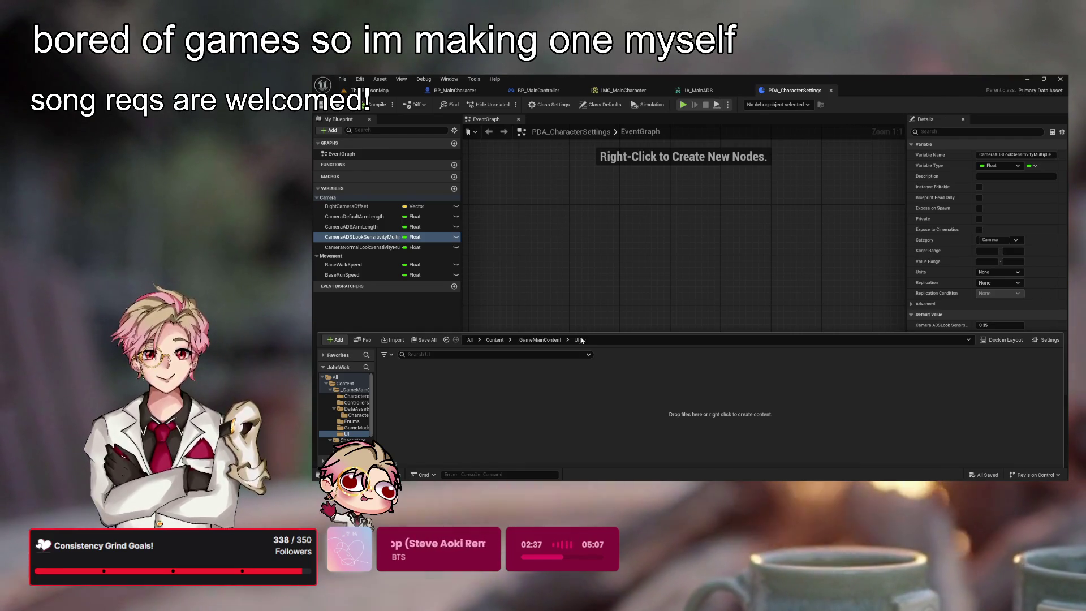
pyautogui.click(638, 216)
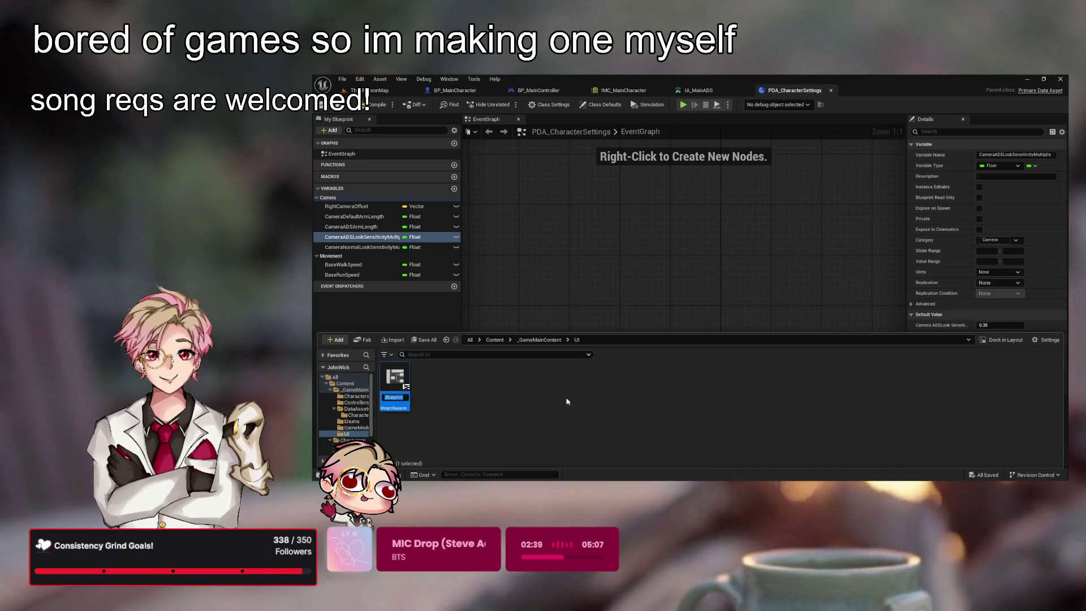
pyautogui.press('BackSpace')
pyautogui.press('BackSpace')
pyautogui.press('BackSpace')
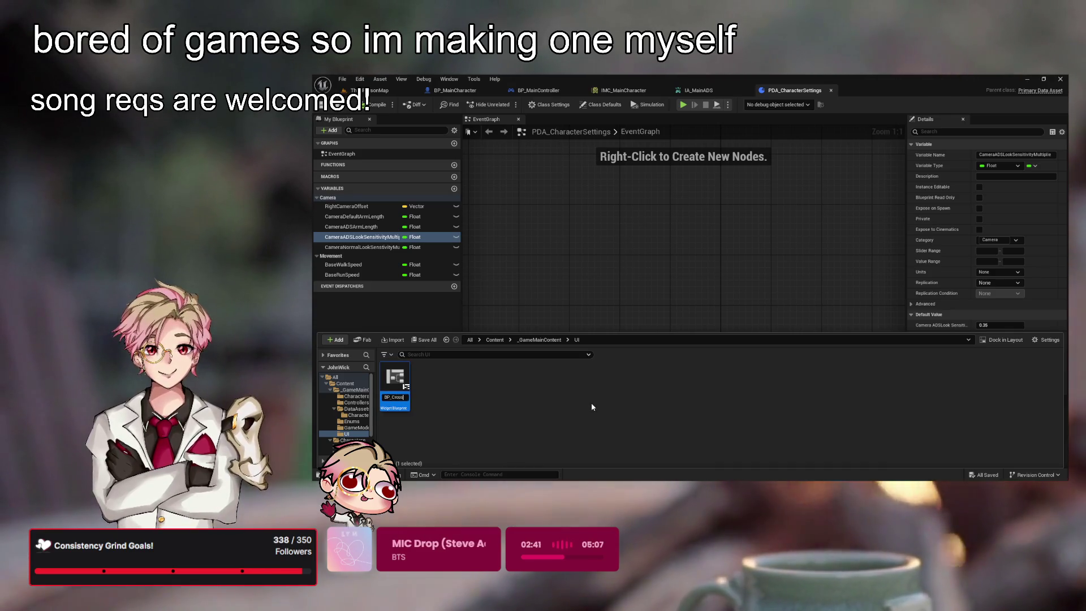
pyautogui.write('WBP')
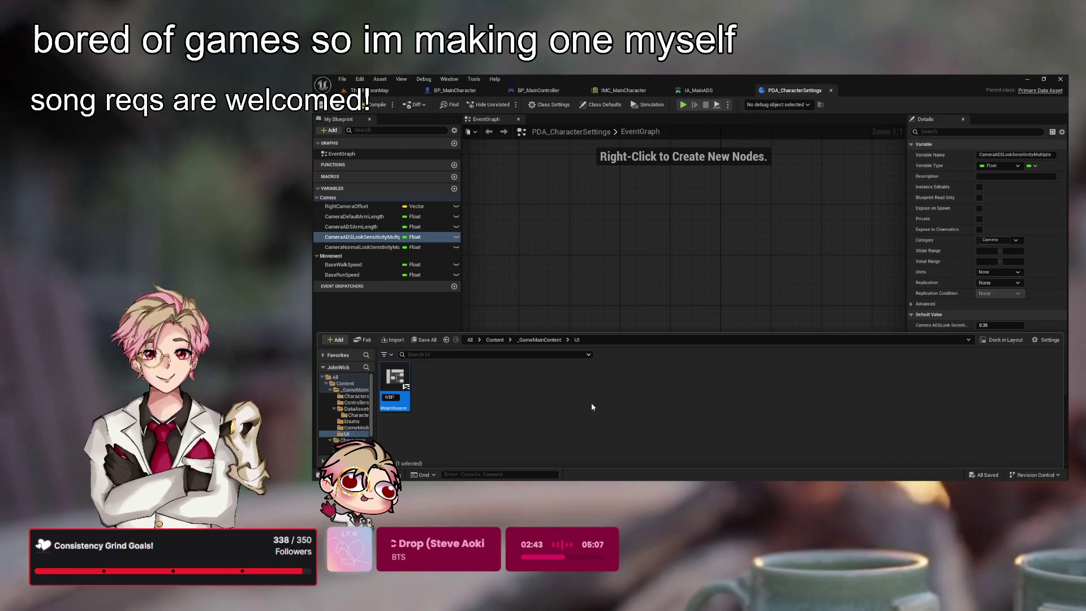
pyautogui.write('_Crosshair')
pyautogui.press('Return')
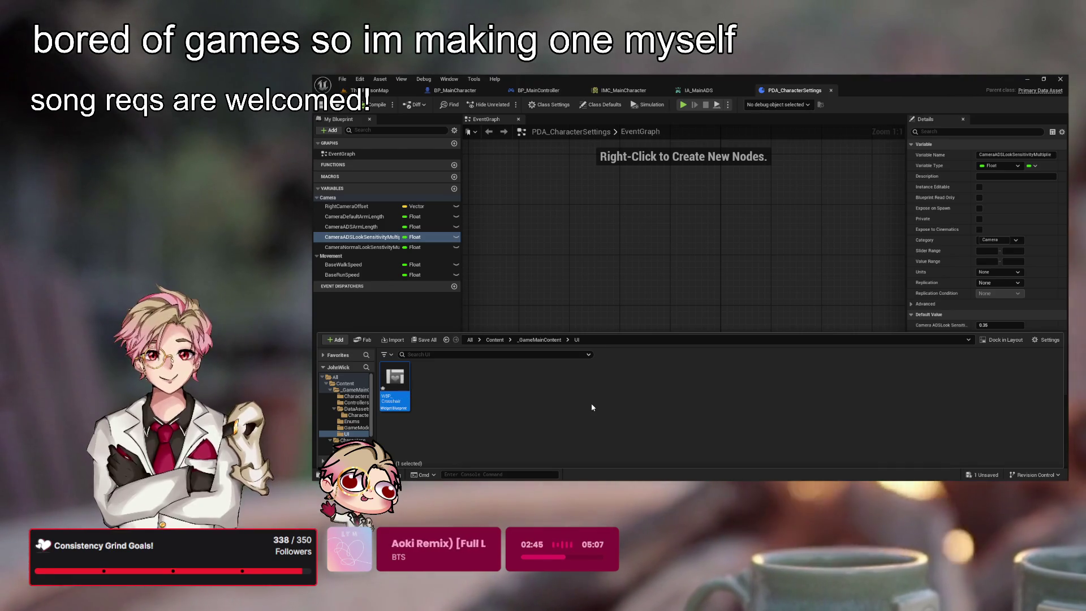
pyautogui.click(408, 404)
pyautogui.doubleClick(405, 407)
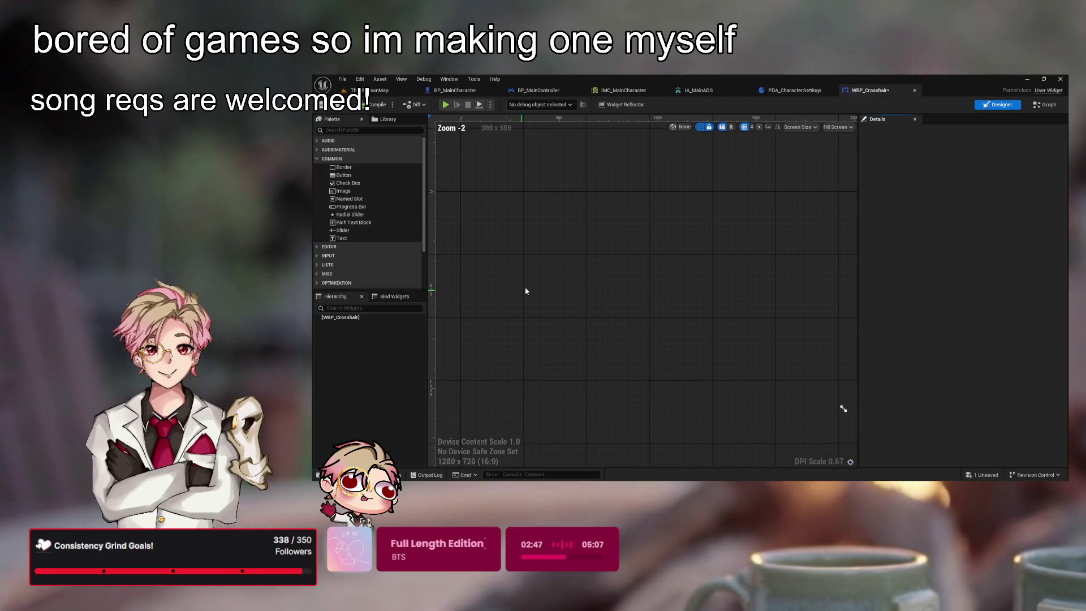
# - Switch the designer preview size to Custom on Screen at 100 × 100
pyautogui.scroll(-5, 599, 176)
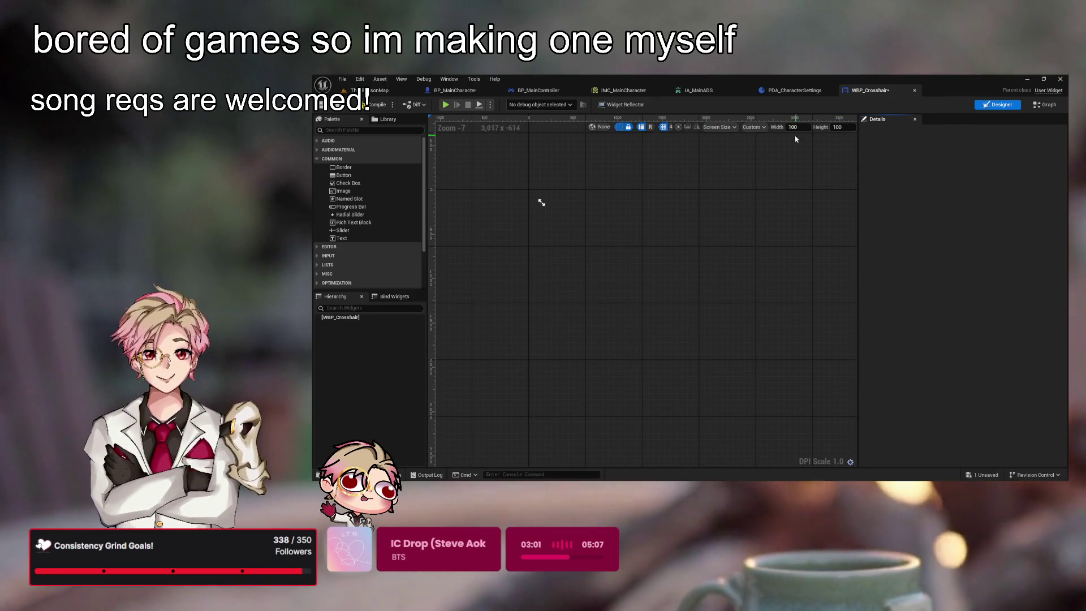
pyautogui.click(762, 128)
pyautogui.click(779, 160)
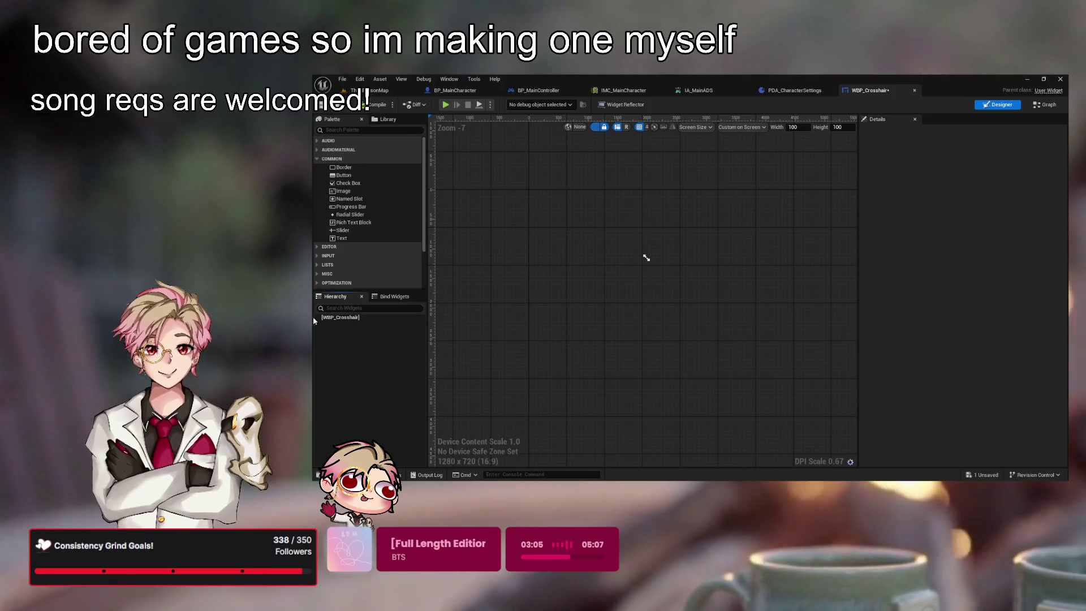
# - Search the Palette for 'can' and pick Canvas Panel
pyautogui.click(379, 318)
pyautogui.click(359, 364)
pyautogui.click(340, 130)
pyautogui.write('can')
pyautogui.click(342, 149)
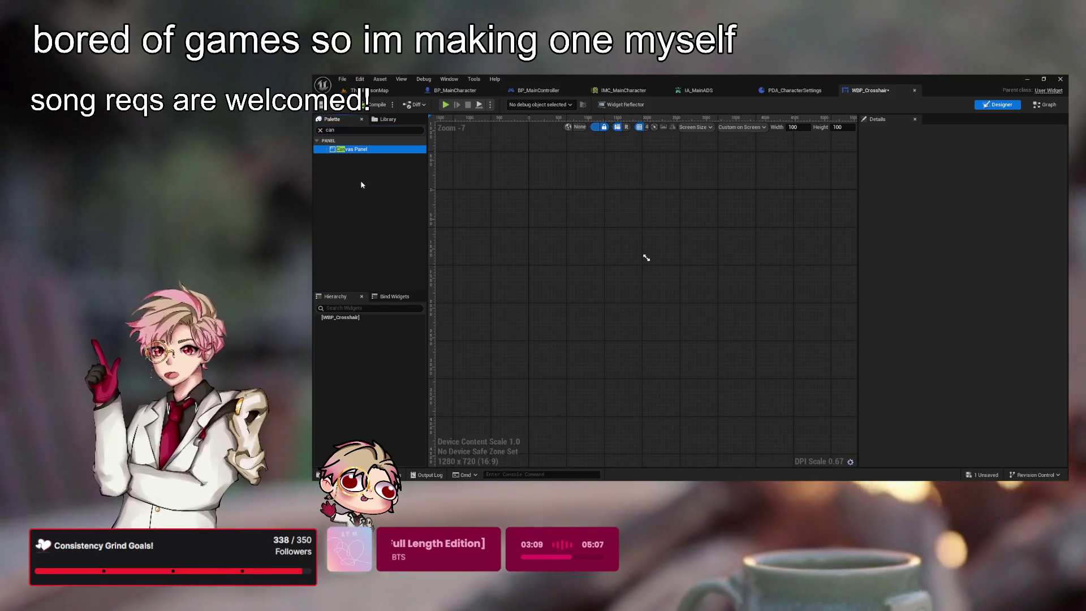
# - Add a Canvas Panel as WBP_Crosshair's root and name it CP_Main
pyautogui.moveTo(364, 149)
pyautogui.mouseDown()
pyautogui.moveTo(362, 339)
pyautogui.moveTo(364, 320)
pyautogui.mouseUp()
pyautogui.doubleClick(364, 325)
pyautogui.write('CP_Main')
pyautogui.press('Return')
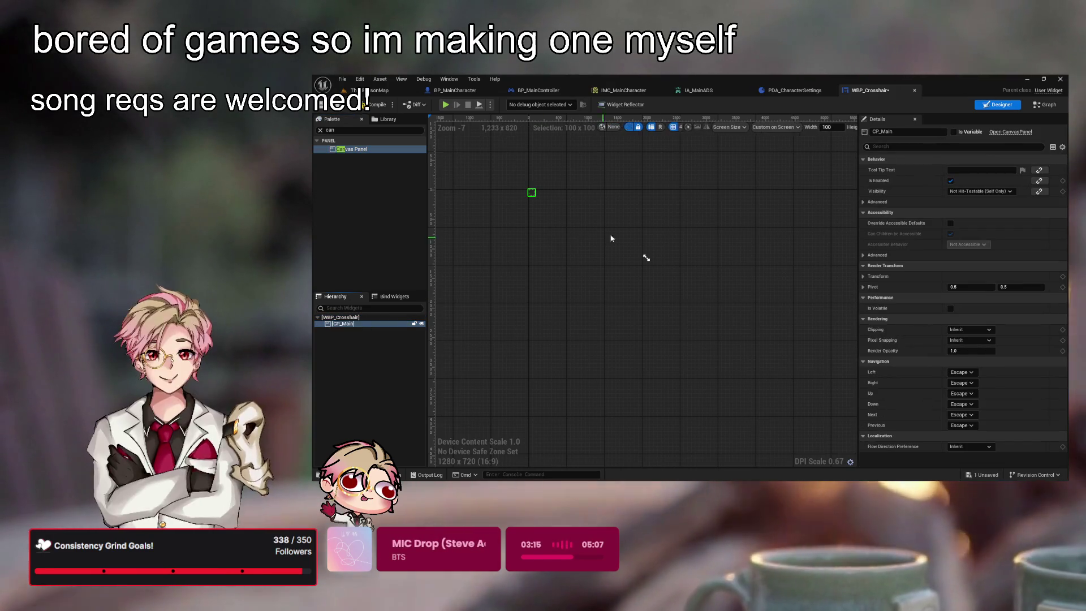
# - Set the designer to a Custom 1920 × 1080 preview size, recentre the frame, and save
pyautogui.click(741, 127)
pyautogui.click(741, 161)
pyautogui.scroll(3, 776, 179)
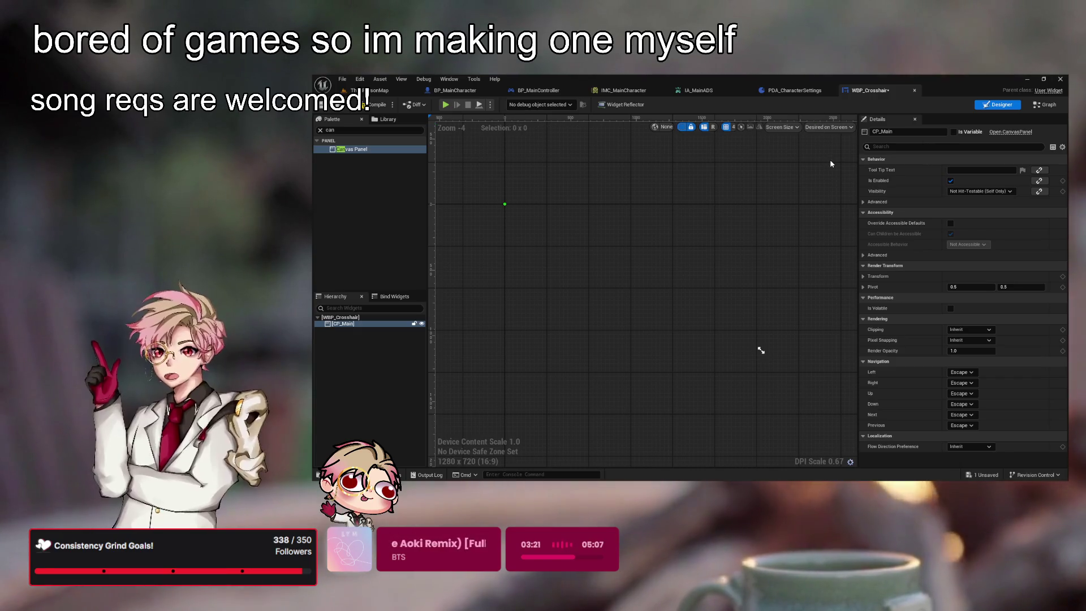
pyautogui.click(829, 126)
pyautogui.click(823, 173)
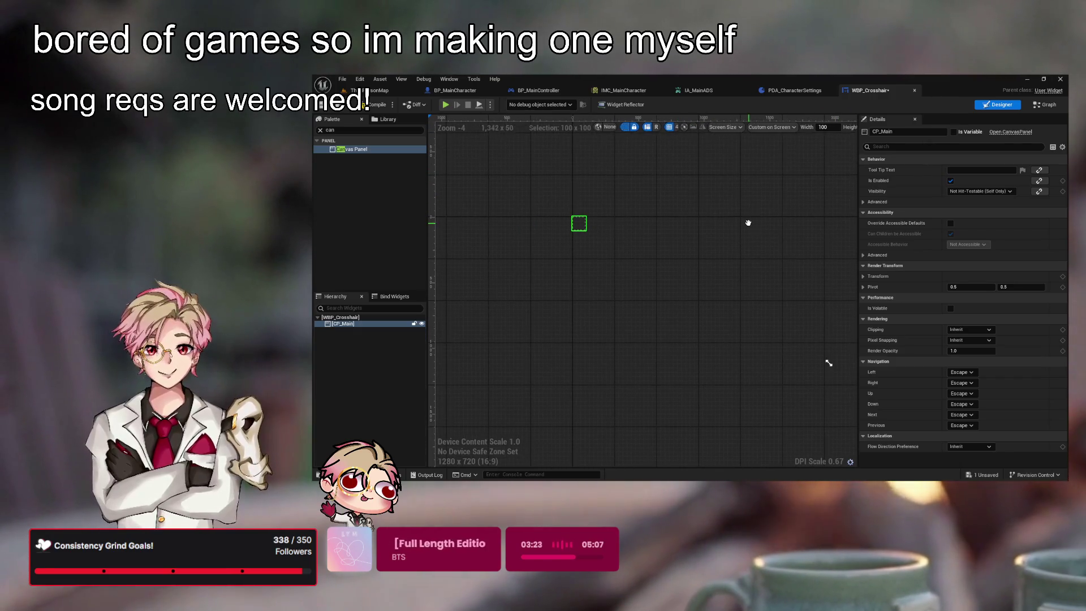
pyautogui.click(836, 127)
pyautogui.scroll(-4, 846, 245)
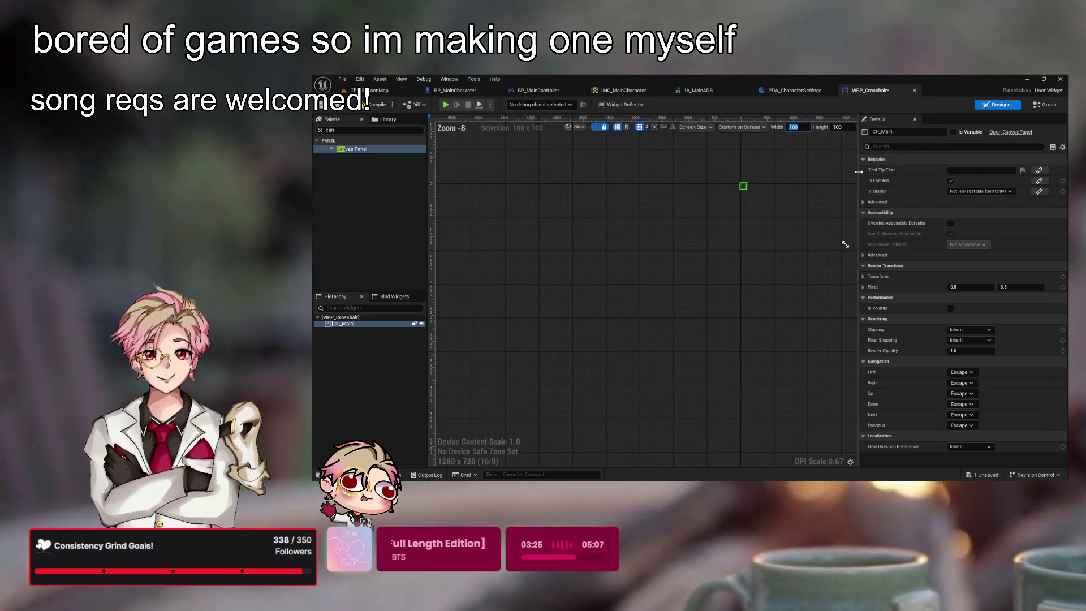
pyautogui.write('1920')
pyautogui.press('Tab')
pyautogui.write('1080')
pyautogui.press('Return')
pyautogui.scroll(6, 843, 200)
pyautogui.moveTo(844, 200)
pyautogui.mouseDown()
pyautogui.moveTo(781, 257)
pyautogui.moveTo(897, 220)
pyautogui.moveTo(828, 194)
pyautogui.mouseUp()
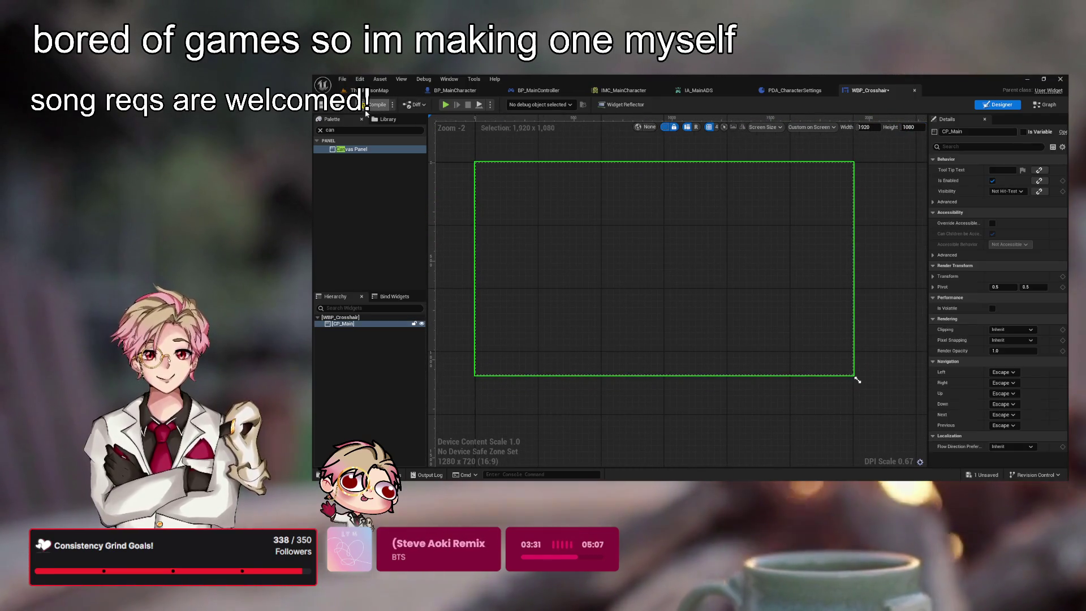
pyautogui.hotkey('ctrl', 's')
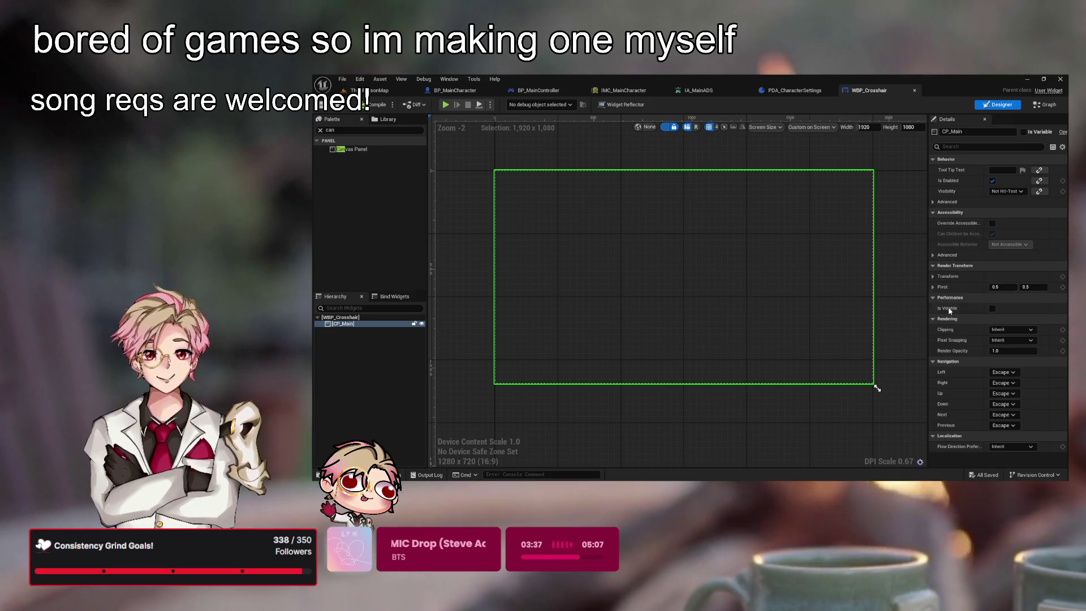
# - Filter CP_Main's details by 'hit' to confirm Not Hit-Testable visibility, then reselect CP_Main and save
pyautogui.click(934, 255)
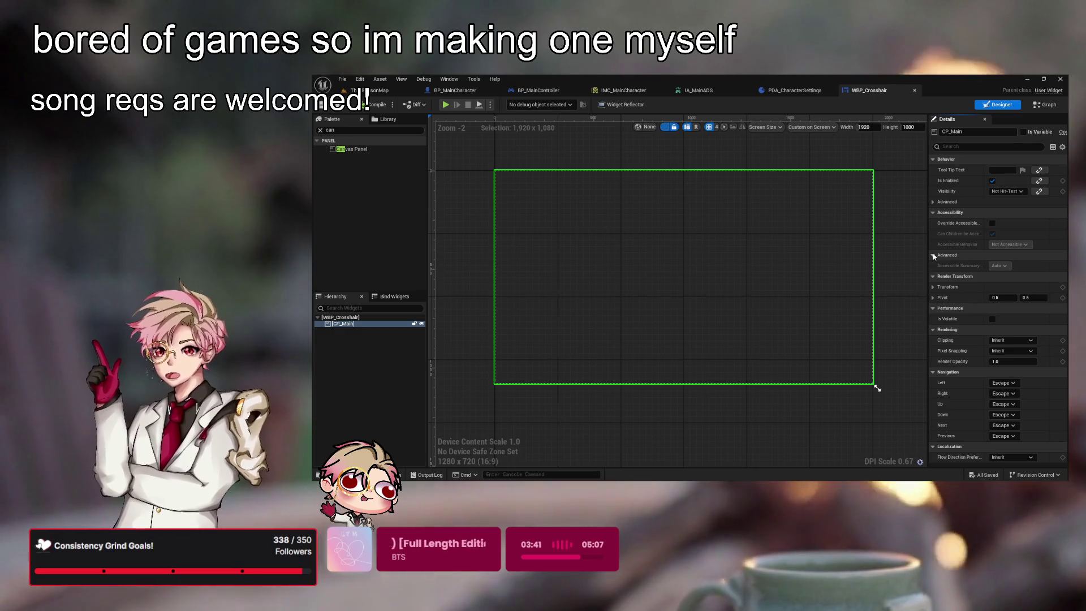
pyautogui.click(934, 256)
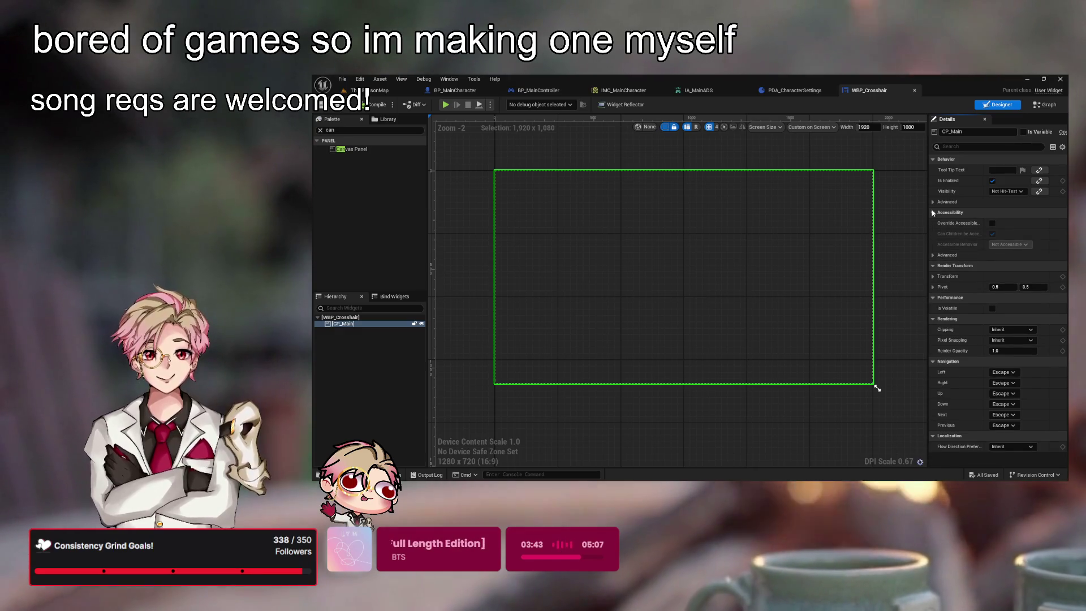
pyautogui.click(965, 146)
pyautogui.write('non')
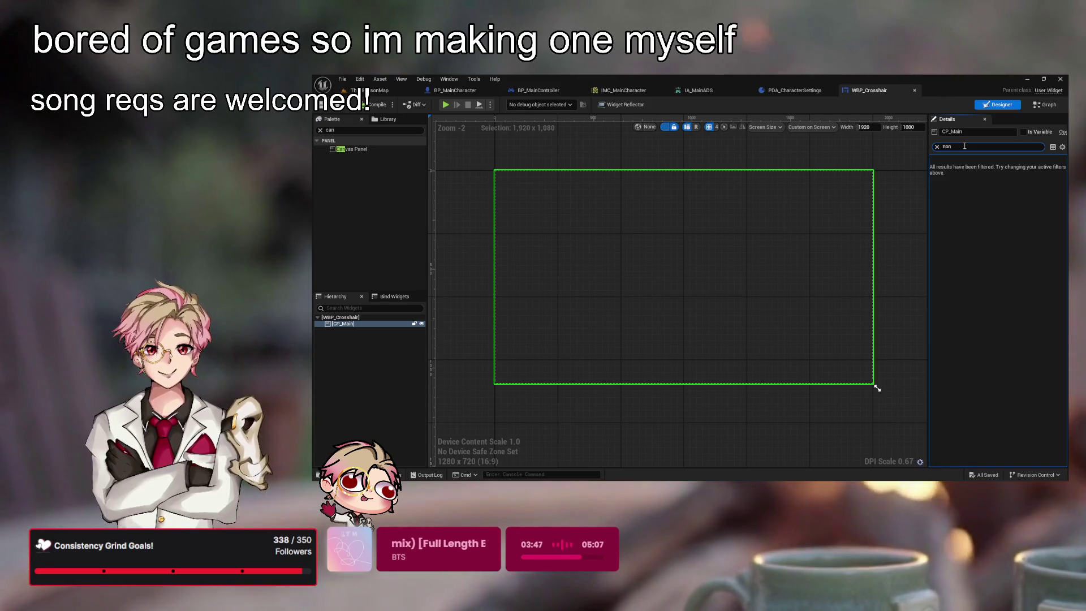
pyautogui.press('BackSpace')
pyautogui.press('BackSpace')
pyautogui.write('hit')
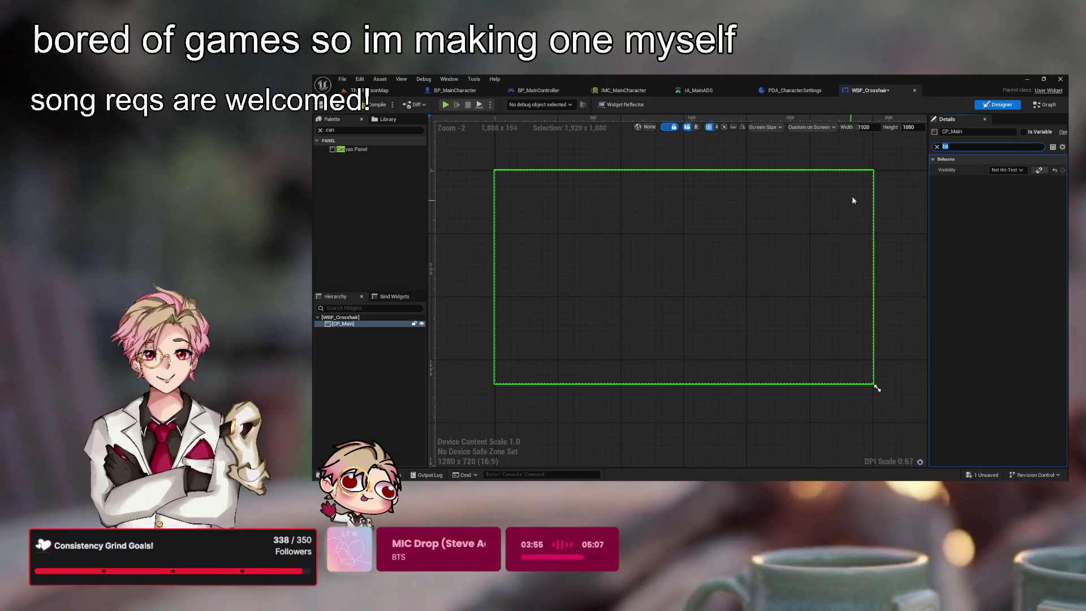
pyautogui.click(937, 147)
pyautogui.click(810, 219)
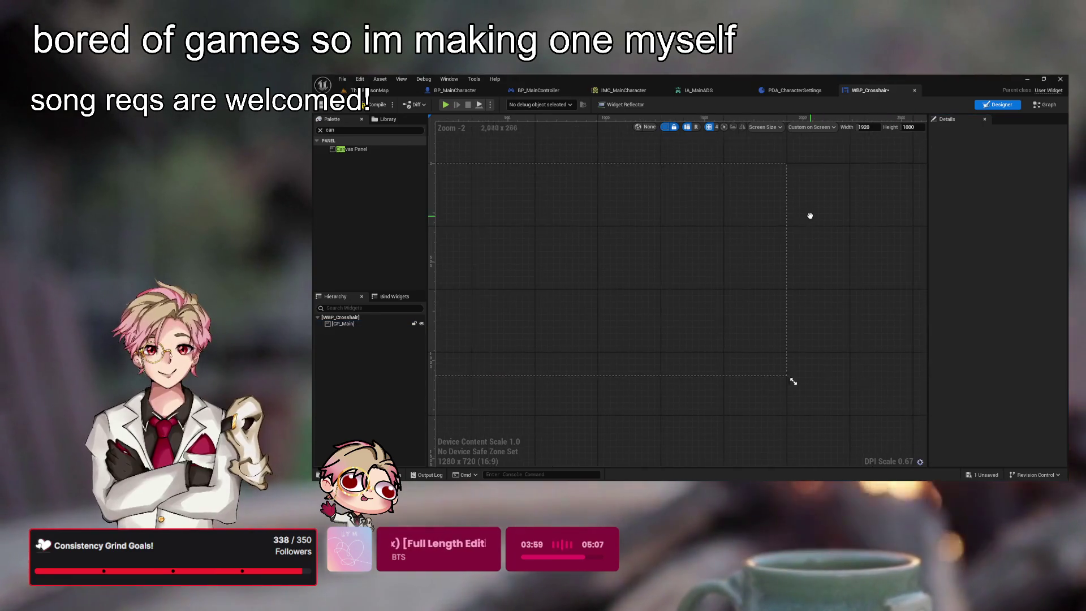
pyautogui.click(362, 326)
pyautogui.click(376, 106)
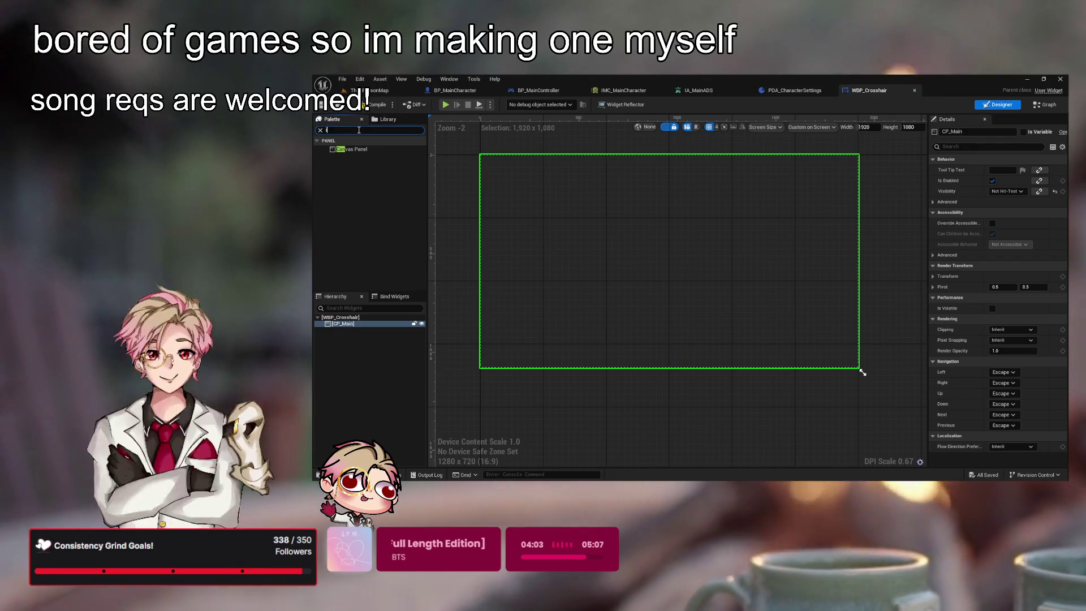
# - Drop an Image widget into CP_Main and rename it IMG_Crosshair
pyautogui.moveTo(343, 149); pyautogui.dragTo(482, 156)
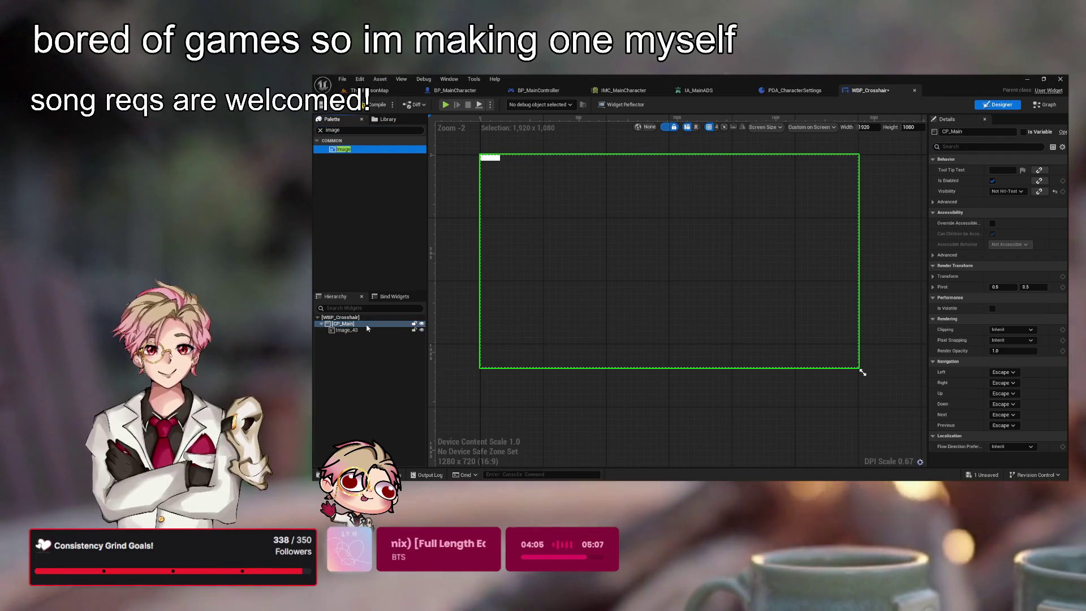
pyautogui.click(362, 330)
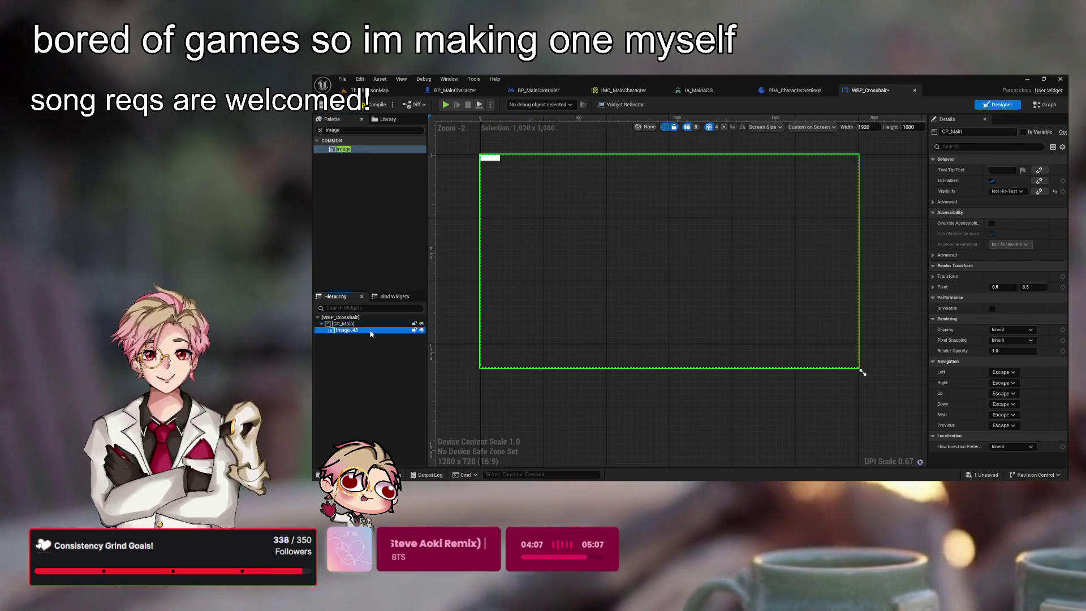
pyautogui.press('F2')
pyautogui.write('Cos')
pyautogui.write('osshairImage')
pyautogui.hotkey('ctrl', 'a')
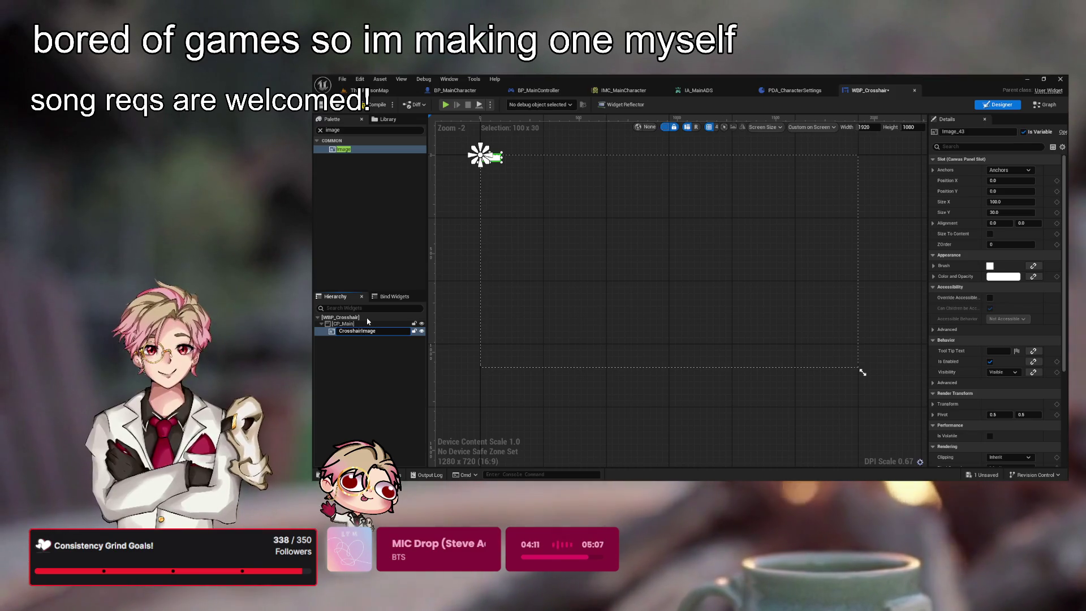
pyautogui.write('IMG_C')
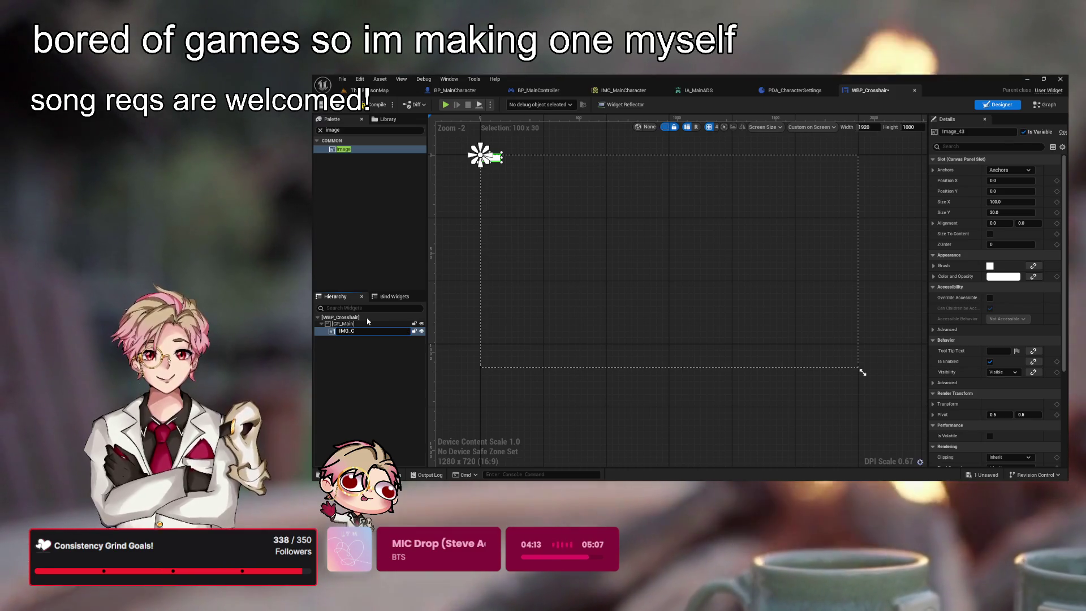
pyautogui.write('rosshair')
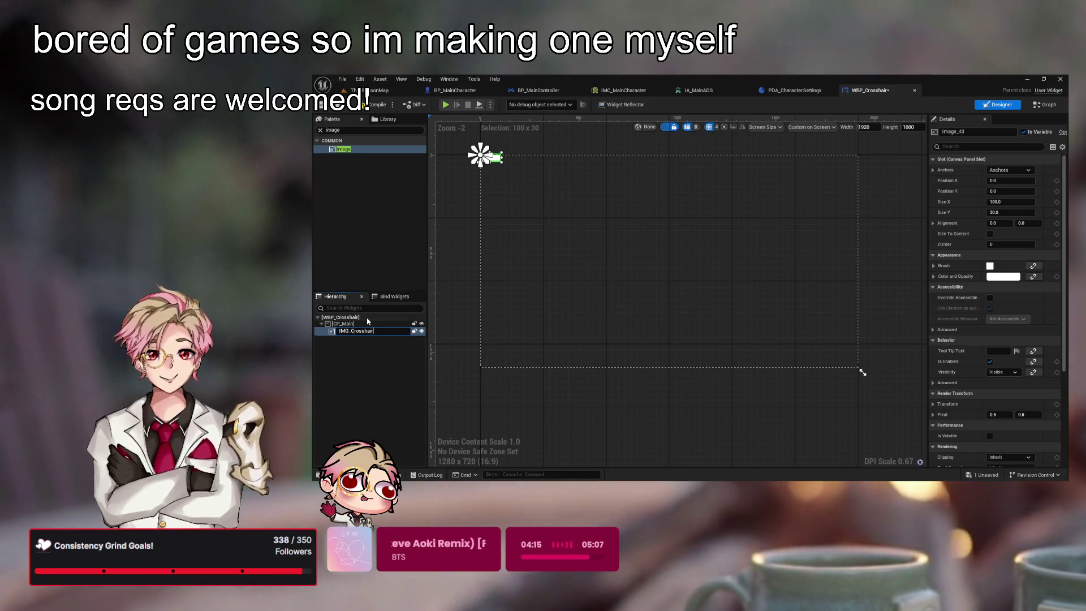
pyautogui.moveTo(658, 275); pyautogui.dragTo(719, 284)
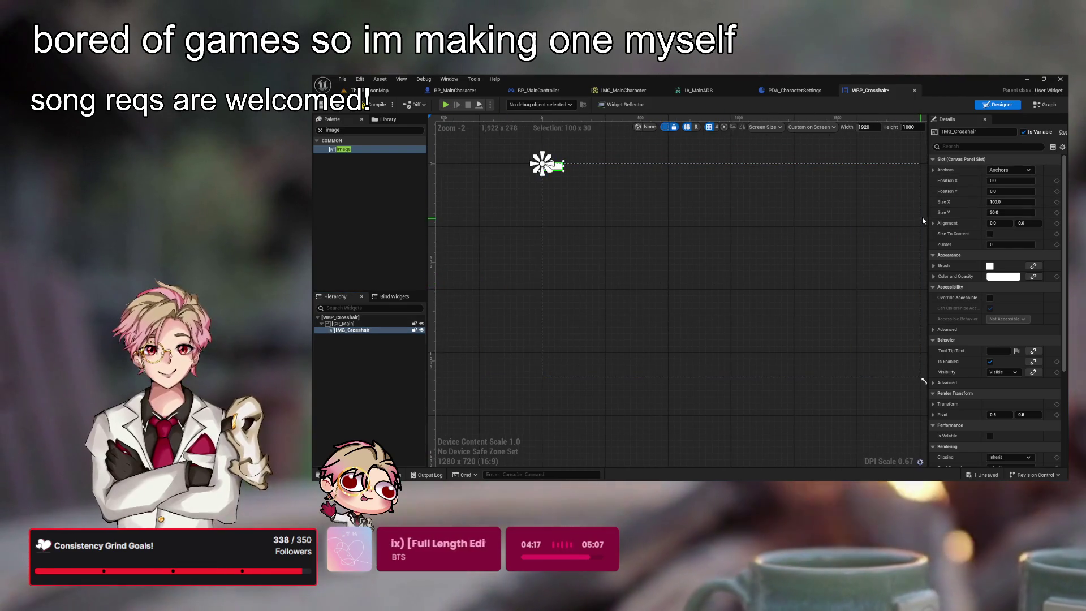
# - Anchor IMG_Crosshair to the screen centre and set its brush image width to 50
pyautogui.click(1010, 170)
pyautogui.keyDown('ctrl'); pyautogui.keyDown('shift'); pyautogui.click(1012, 215); pyautogui.keyUp('shift'); pyautogui.keyUp('ctrl')
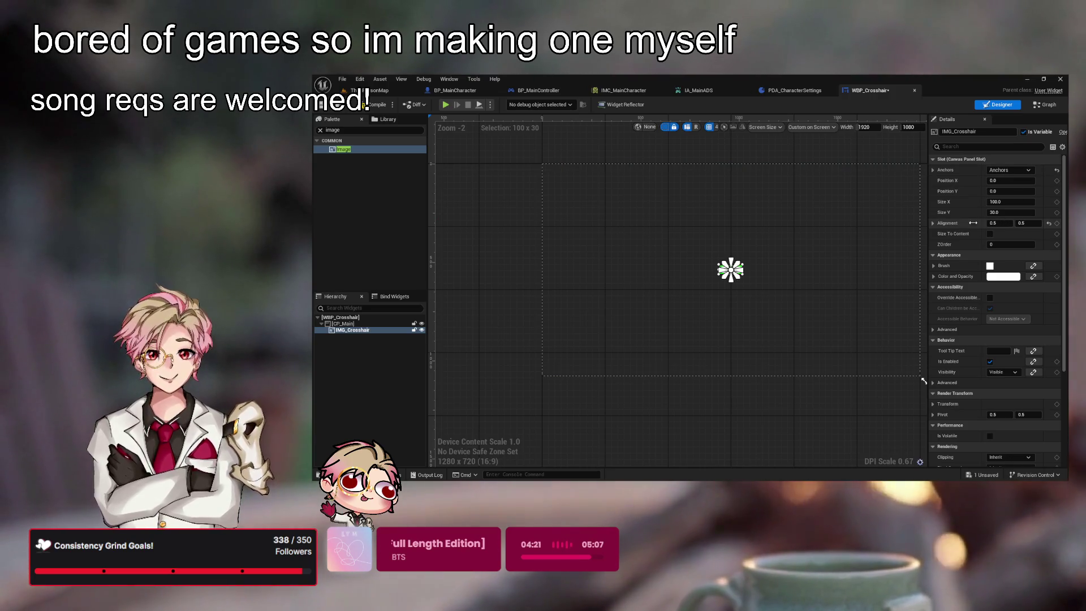
pyautogui.click(934, 266)
pyautogui.click(940, 299)
pyautogui.click(1012, 310)
pyautogui.scroll(1, 815, 277)
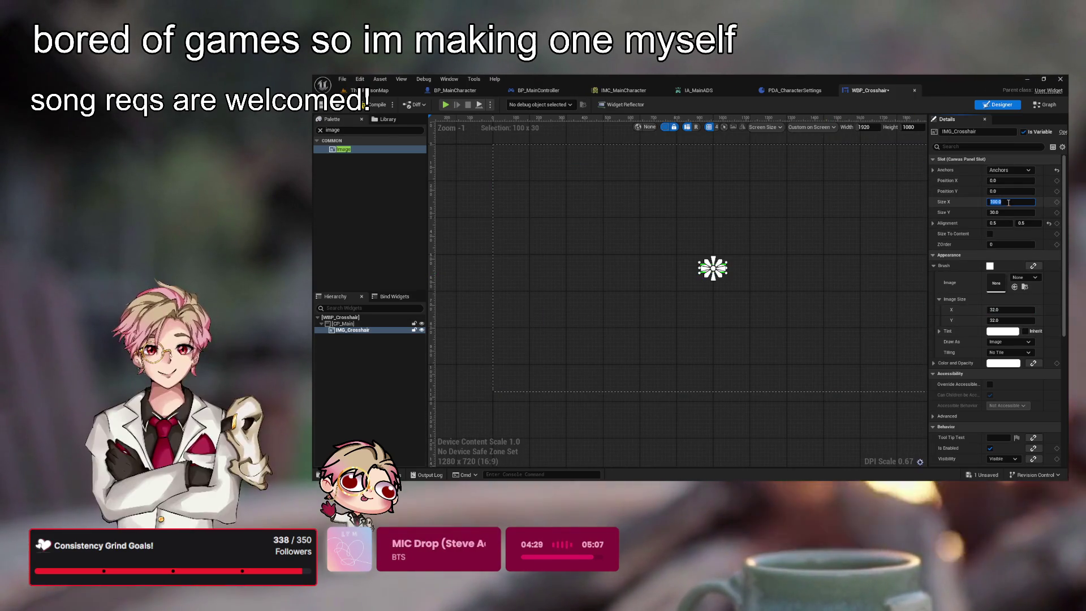
pyautogui.write('50')
pyautogui.press('Tab')
pyautogui.write('50')
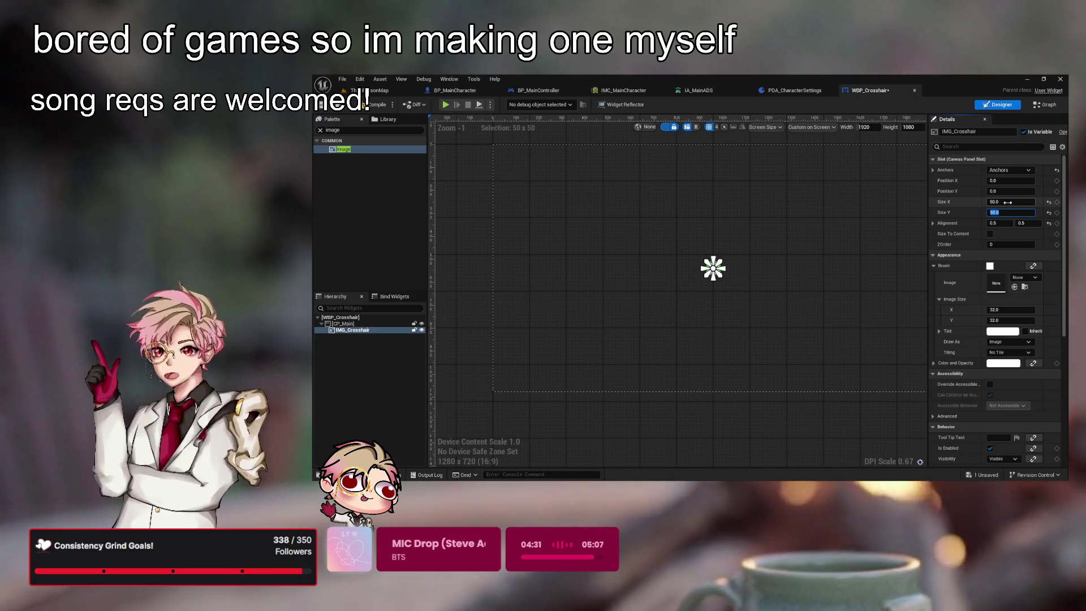
pyautogui.click(759, 335)
pyautogui.click(715, 269)
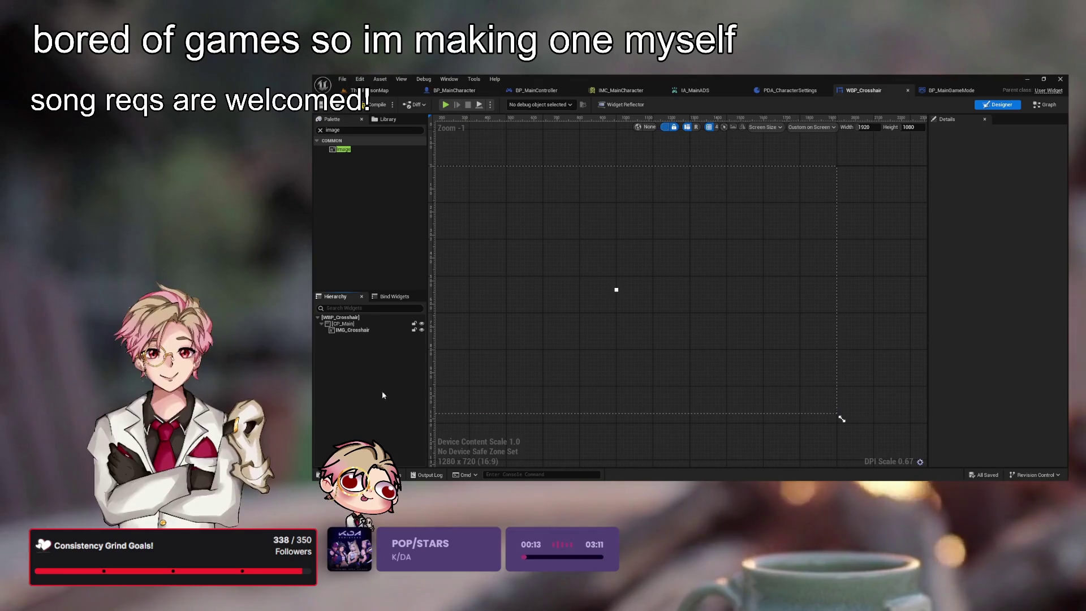
# - Create an ArtAssets folder inside _GameMainContent in the Content Browser
pyautogui.hotkey('ctrl', 'space')
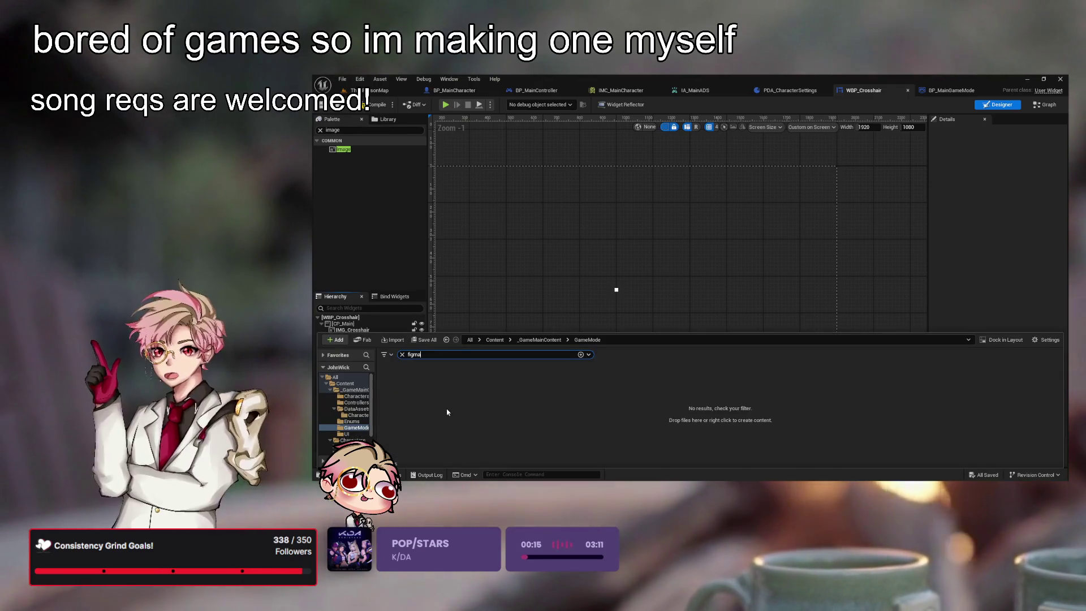
pyautogui.click(495, 339)
pyautogui.press('BackSpace')
pyautogui.press('BackSpace')
pyautogui.press('BackSpace')
pyautogui.press('BackSpace')
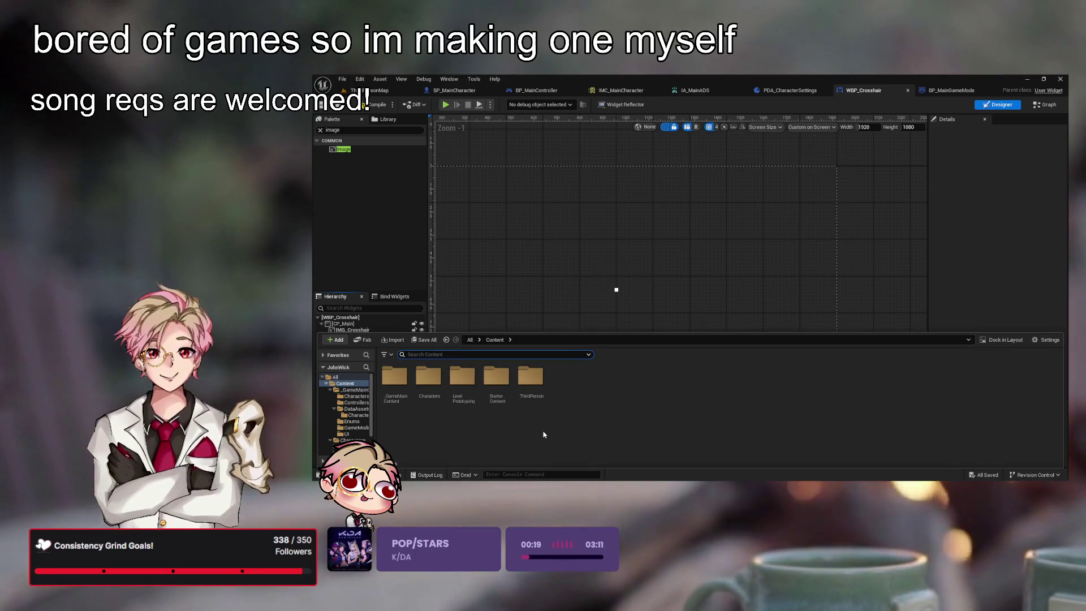
pyautogui.doubleClick(394, 377)
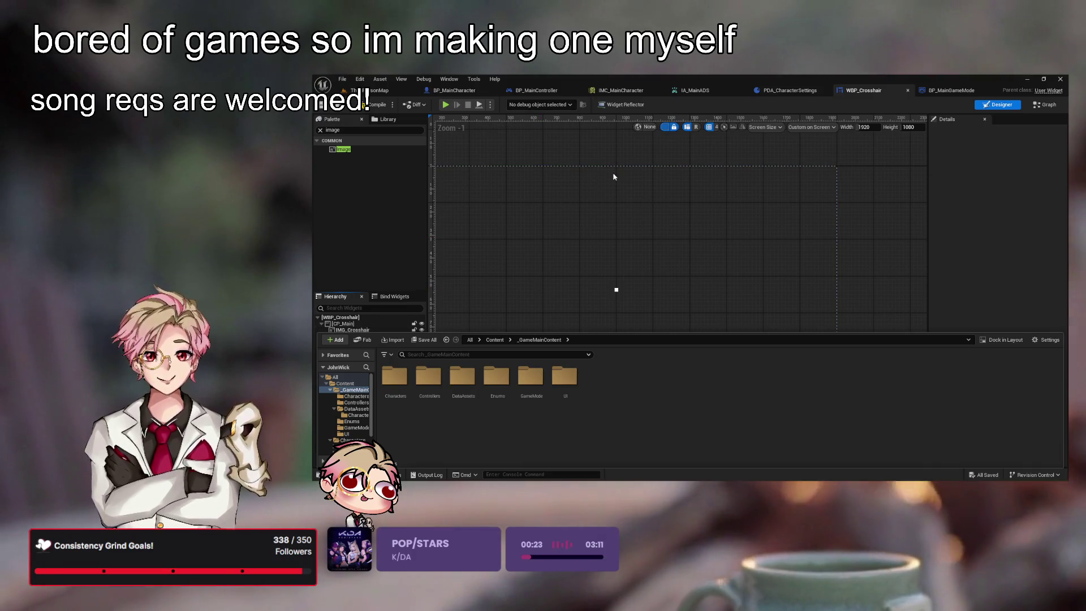
pyautogui.hotkey('ctrl', 'shift', 'n')
pyautogui.write('r')
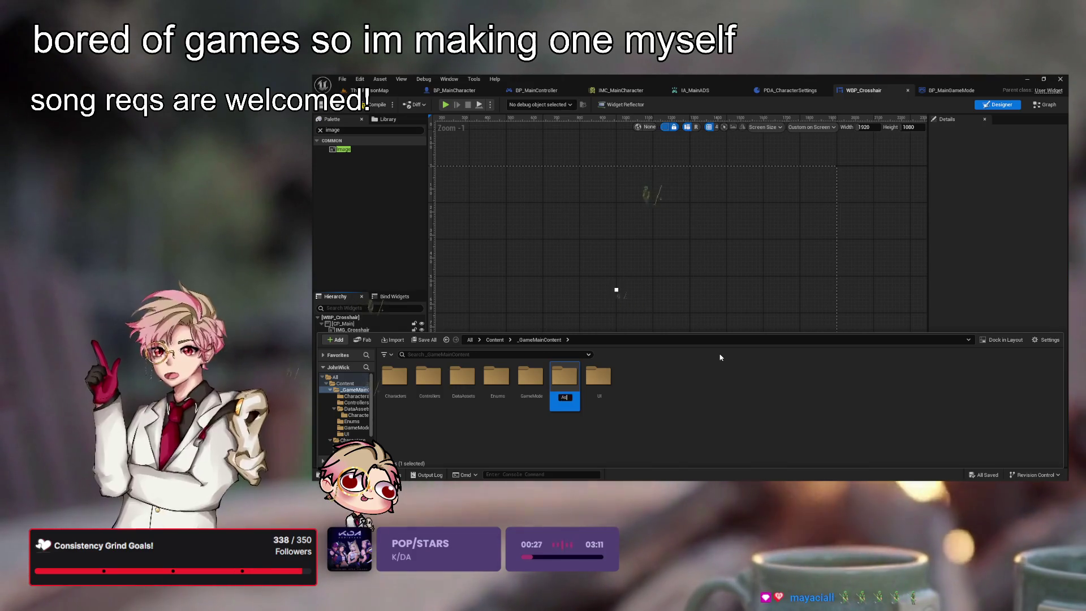
pyautogui.write('tA')
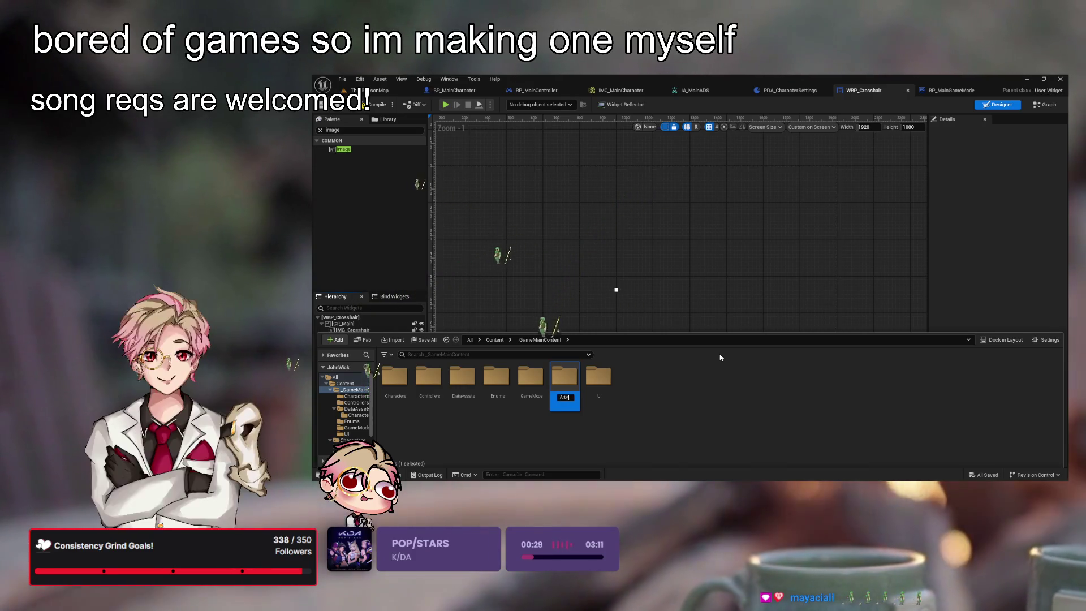
pyautogui.write('ssets')
pyautogui.press('Return')
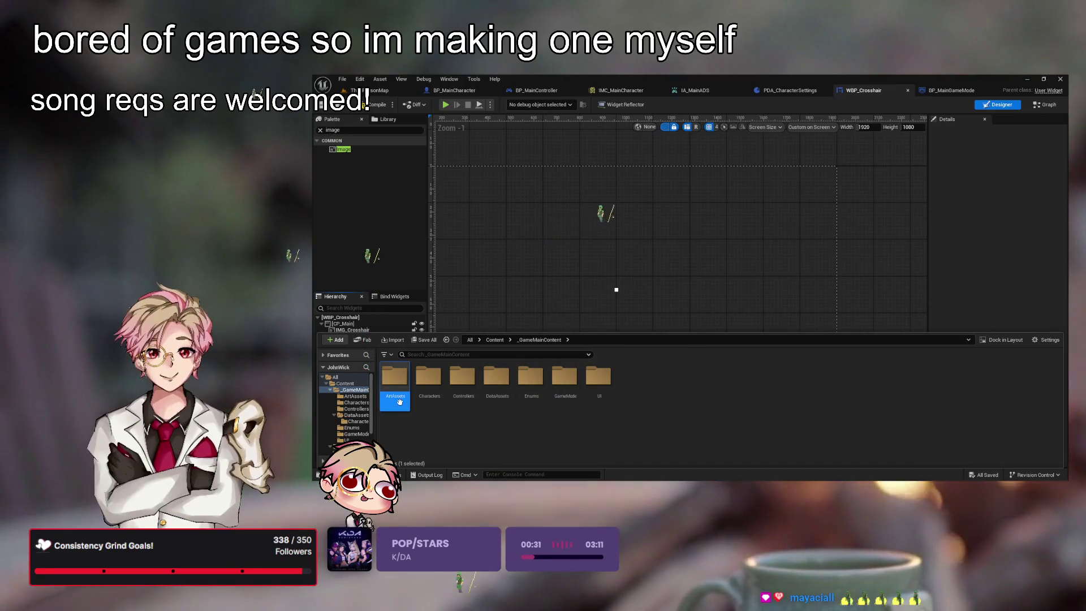
# - Create a UI folder with a Crosshairs subfolder in ArtAssets, then open the Crosshair texture
pyautogui.doubleClick(395, 378)
pyautogui.hotkey('ctrl', 'shift', 'n')
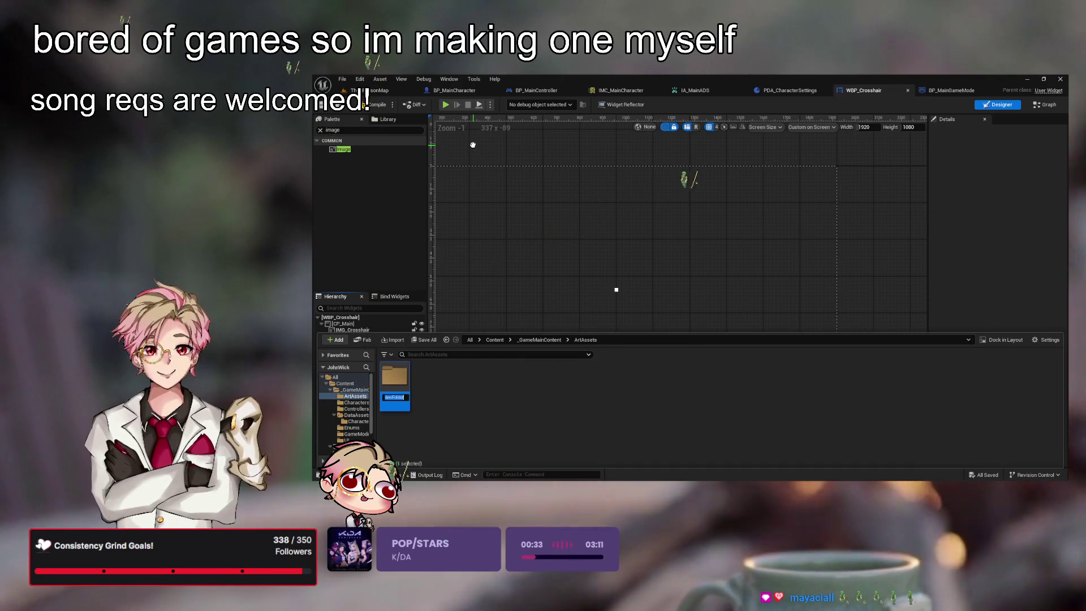
pyautogui.write('UI')
pyautogui.press('Return')
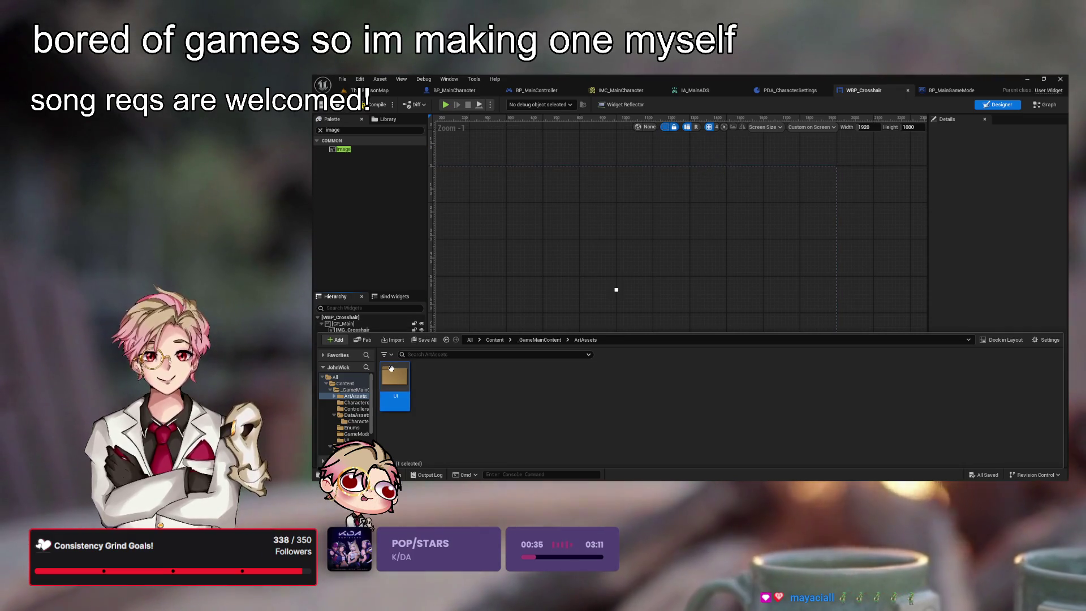
pyautogui.doubleClick(394, 378)
pyautogui.hotkey('ctrl', 'shift', 'n')
pyautogui.write('Crosshairs')
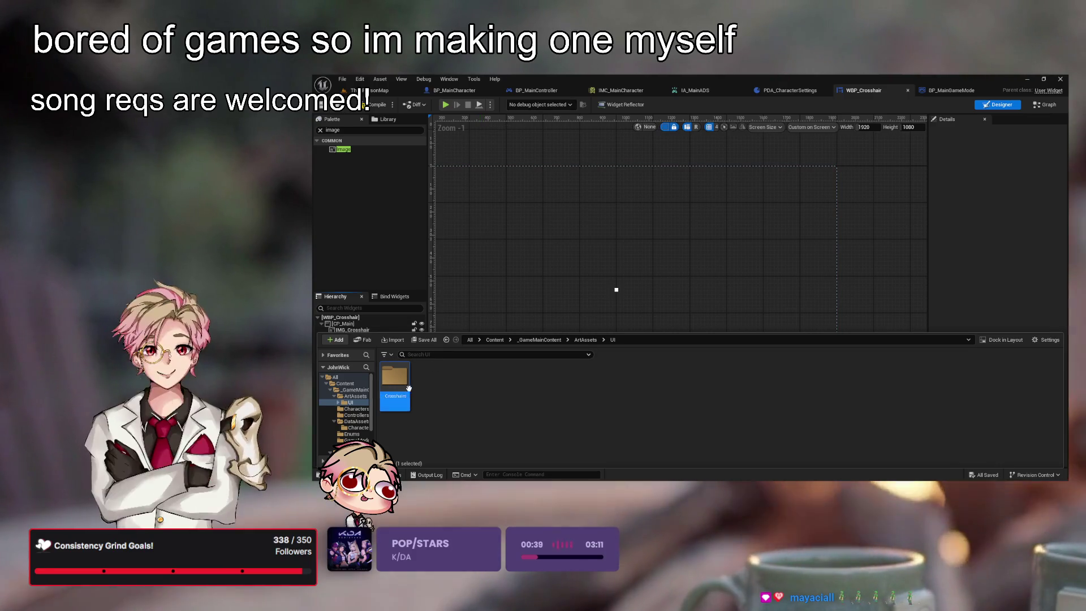
pyautogui.doubleClick(396, 379)
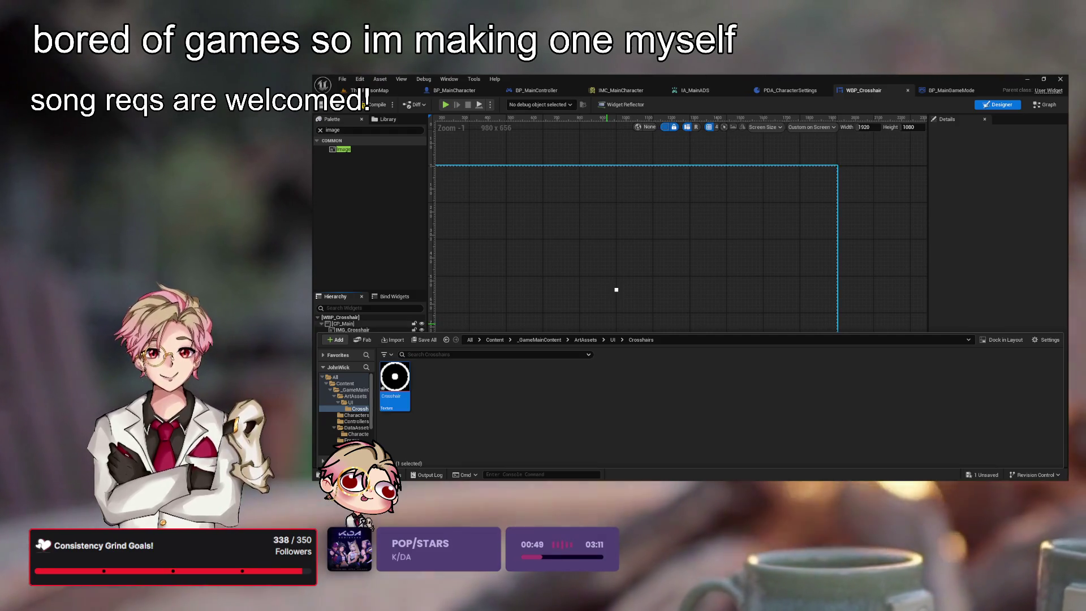
pyautogui.doubleClick(403, 394)
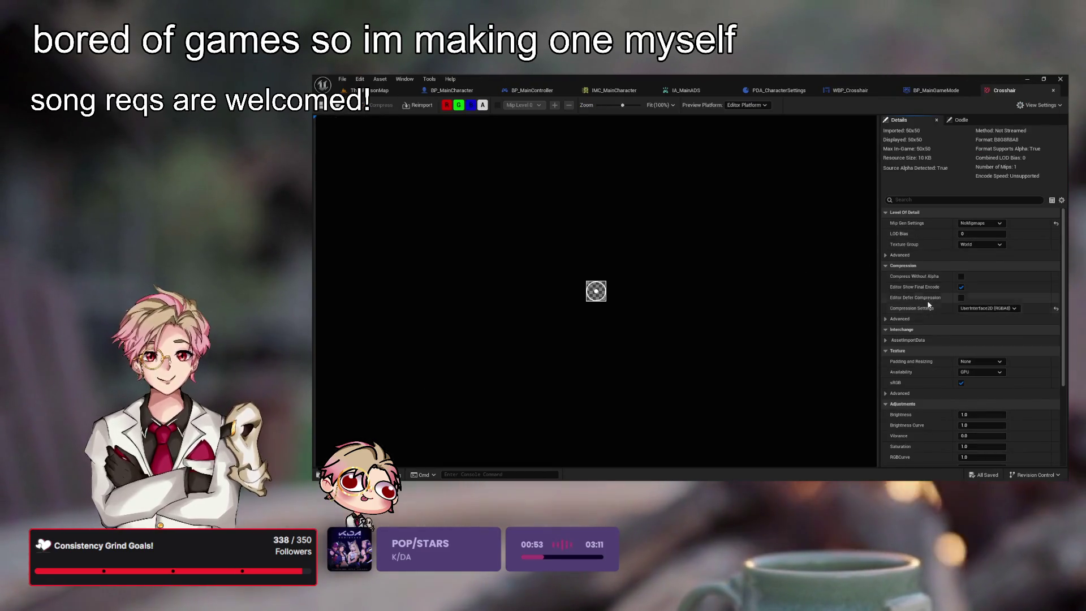
# - Close the texture editor and assign the Crosshair texture as IMG_Crosshair's brush image
pyautogui.scroll(-5, 930, 303)
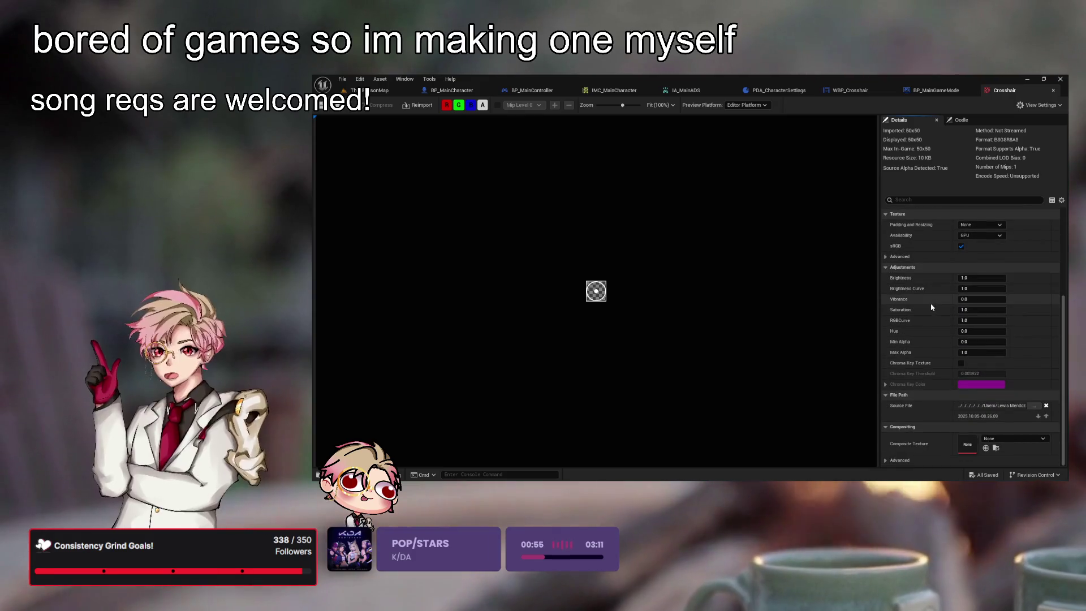
pyautogui.click(1053, 91)
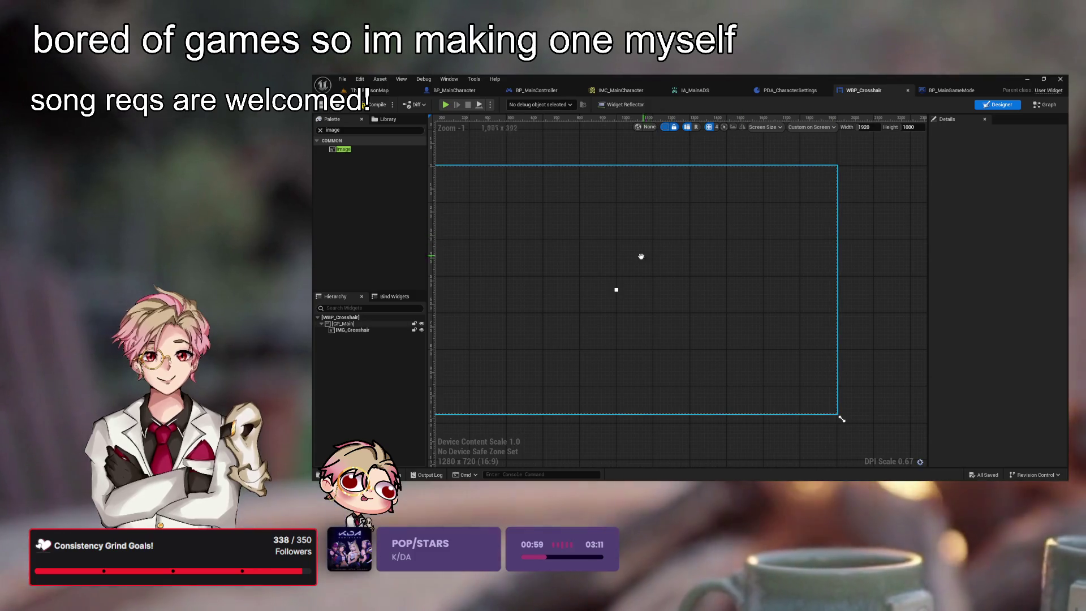
pyautogui.click(617, 290)
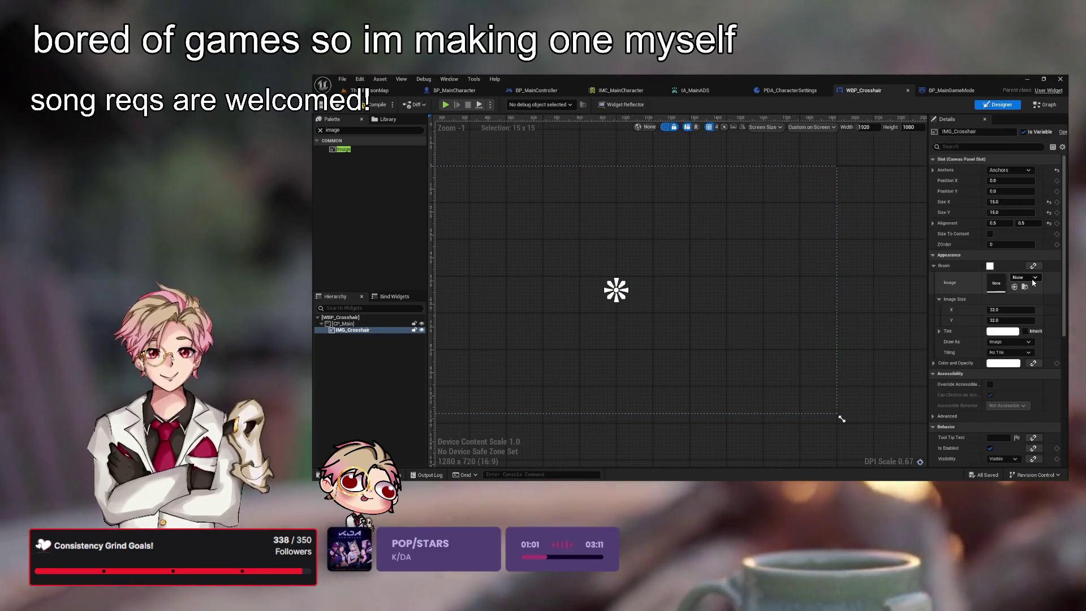
pyautogui.click(1033, 278)
pyautogui.click(1019, 316)
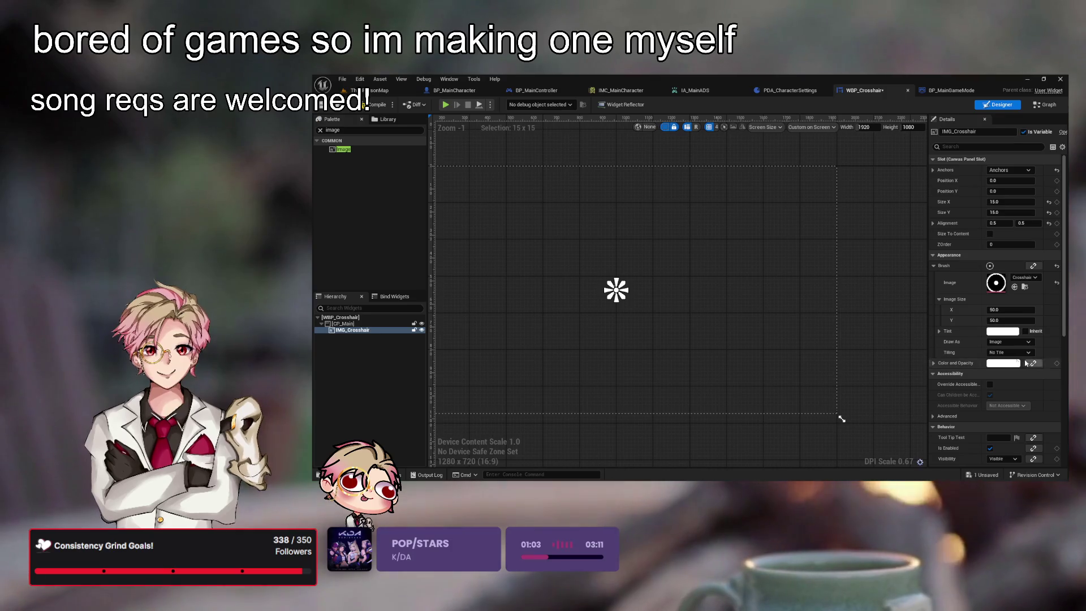
# - Set IMG_Crosshair's slot Size X and Size Y to 50
pyautogui.scroll(4, 756, 277)
pyautogui.click(1005, 202)
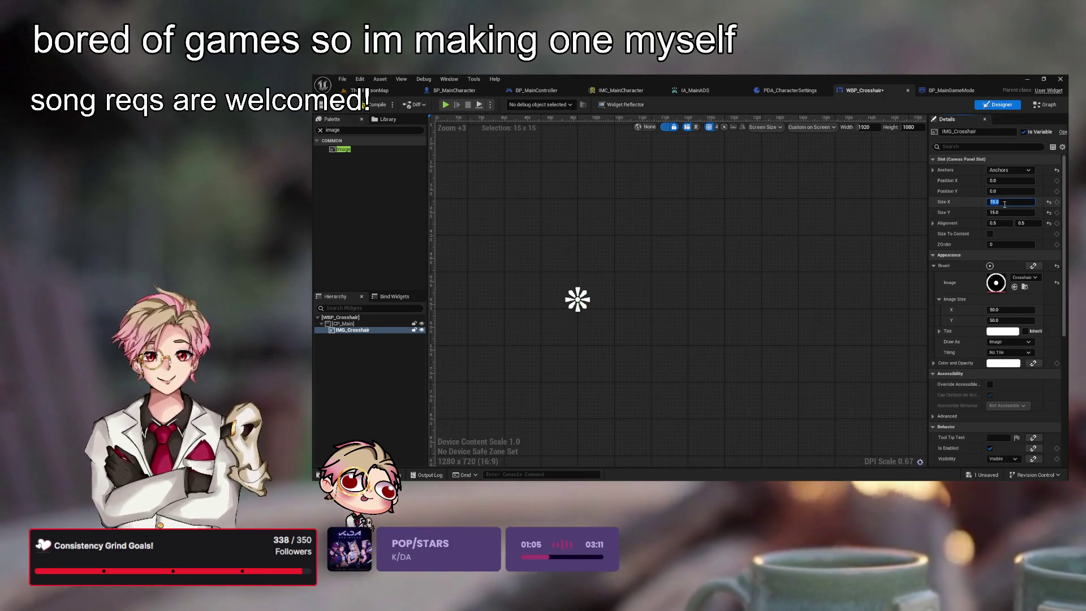
pyautogui.write('50')
pyautogui.press('Tab')
pyautogui.write('5')
pyautogui.press('Return')
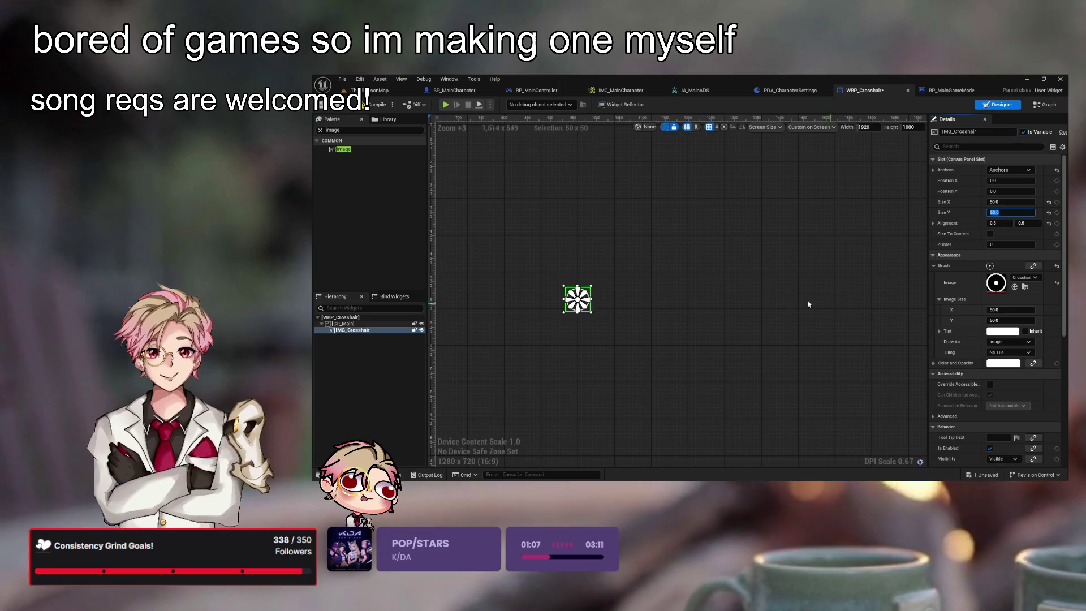
pyautogui.scroll(-4, 764, 257)
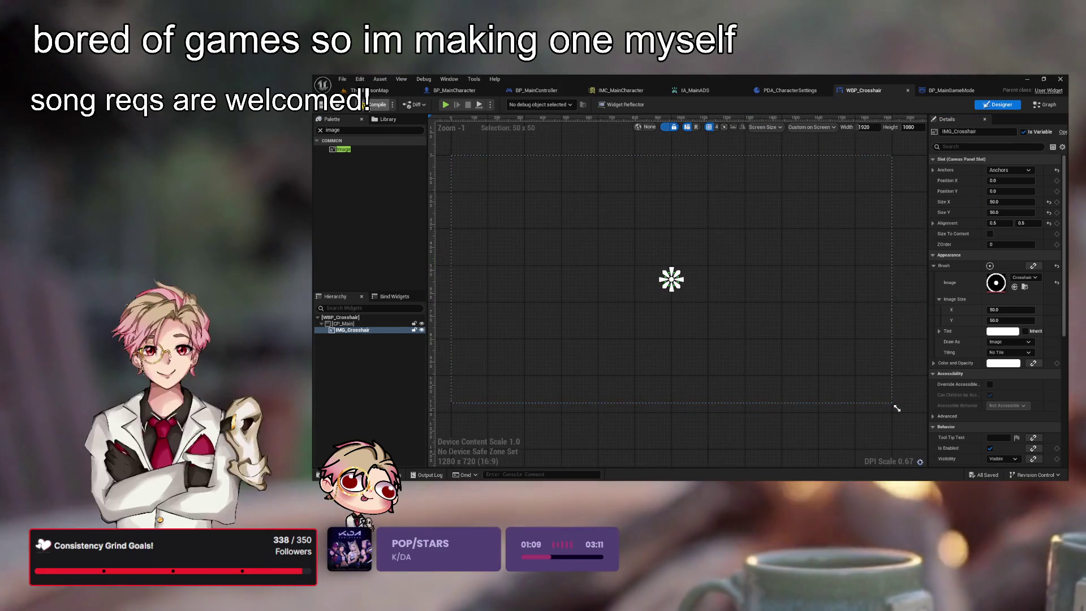
pyautogui.click(382, 91)
pyautogui.click(508, 105)
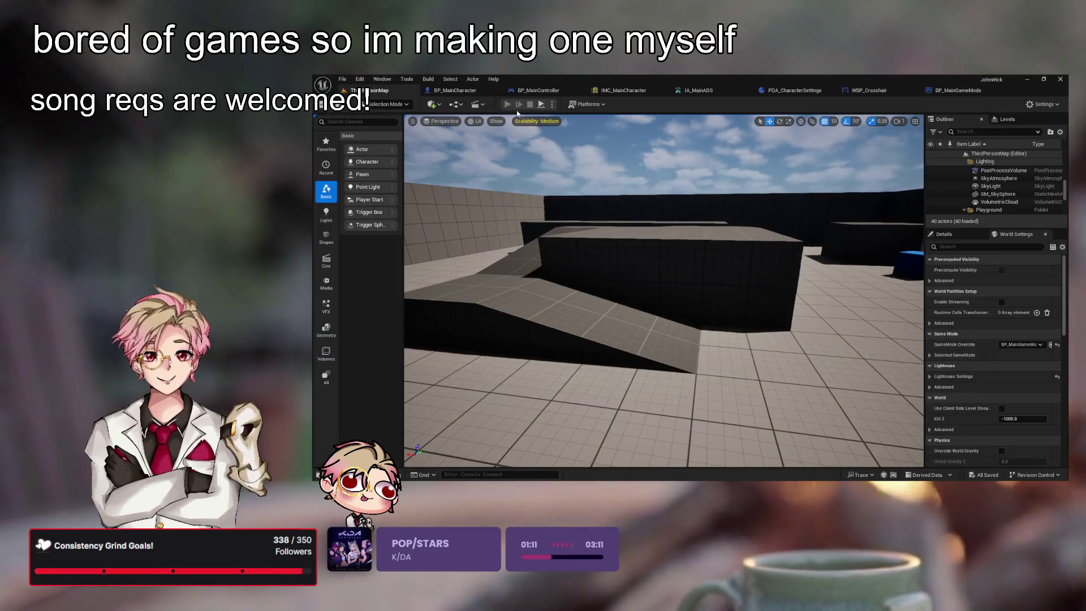
pyautogui.press('w')
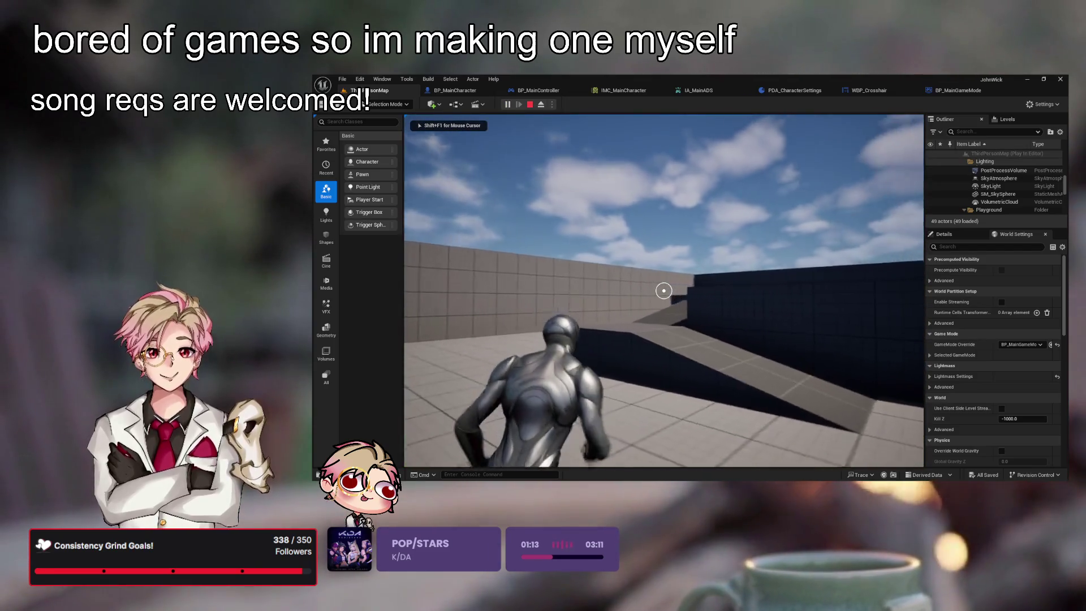
pyautogui.press('w')
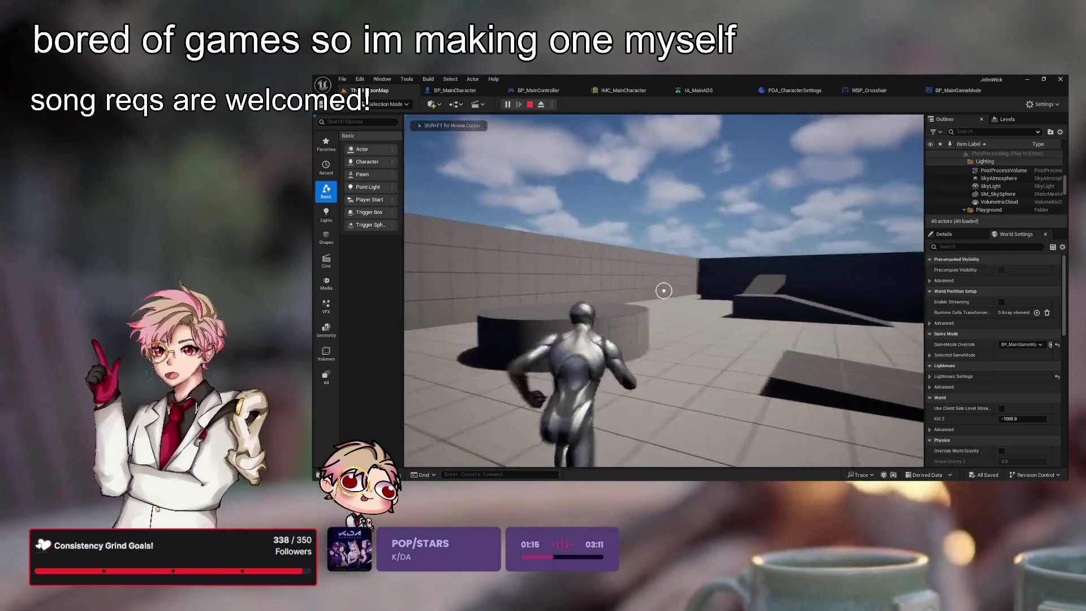
pyautogui.press('w')
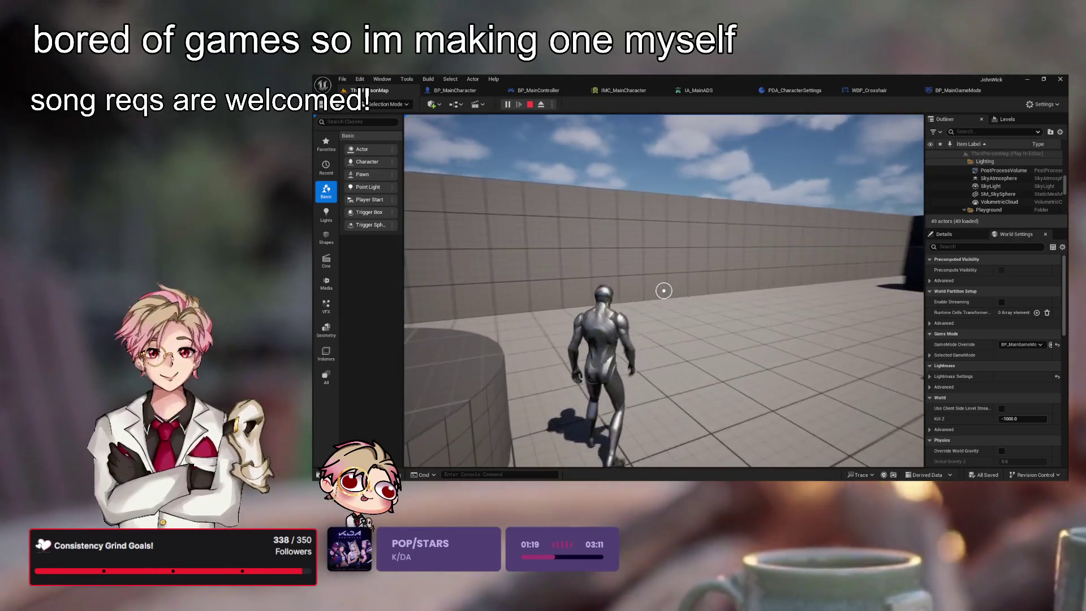
pyautogui.press('Escape')
pyautogui.click(864, 90)
pyautogui.click(1004, 202)
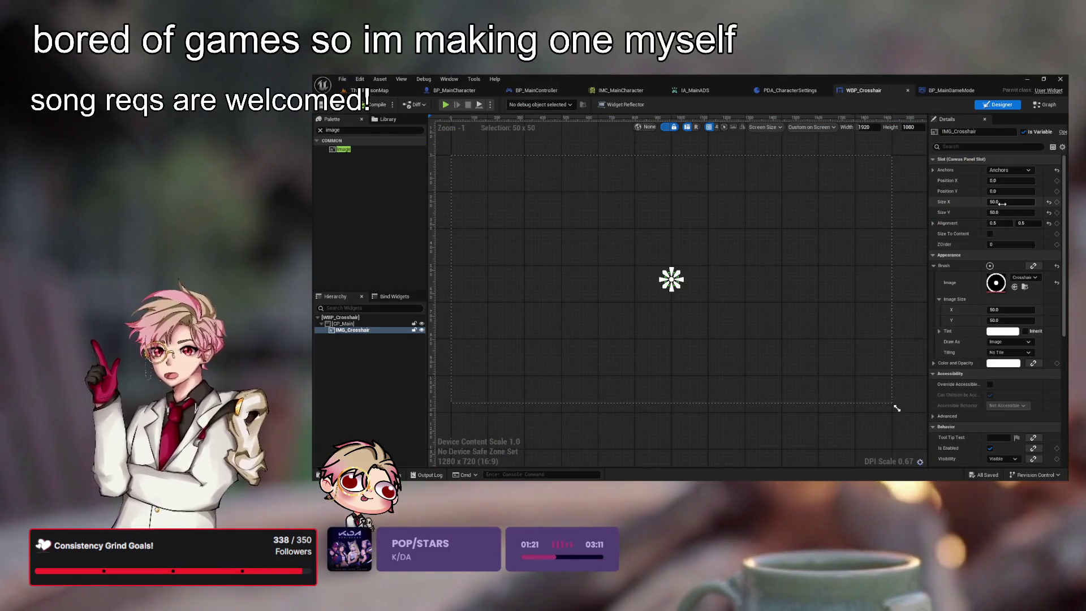
pyautogui.write('5')
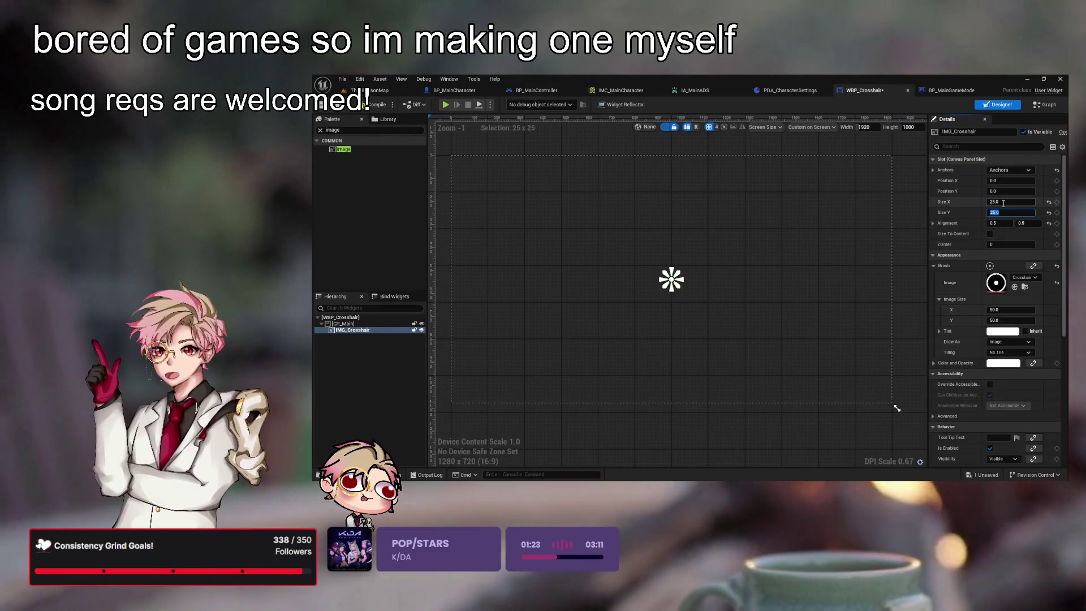
pyautogui.press('Return')
pyautogui.click(381, 92)
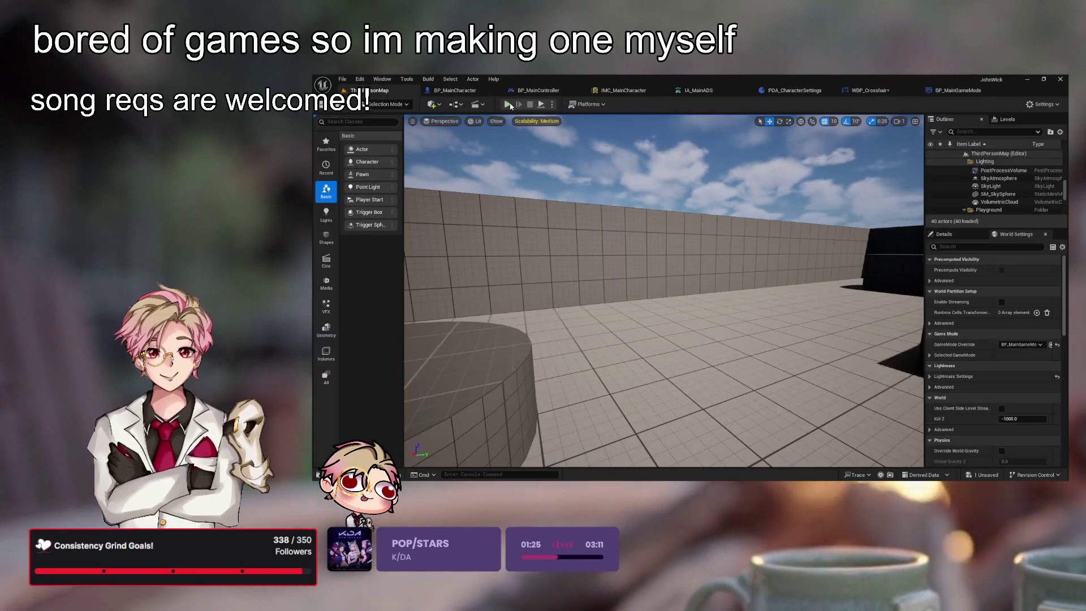
pyautogui.press('w')
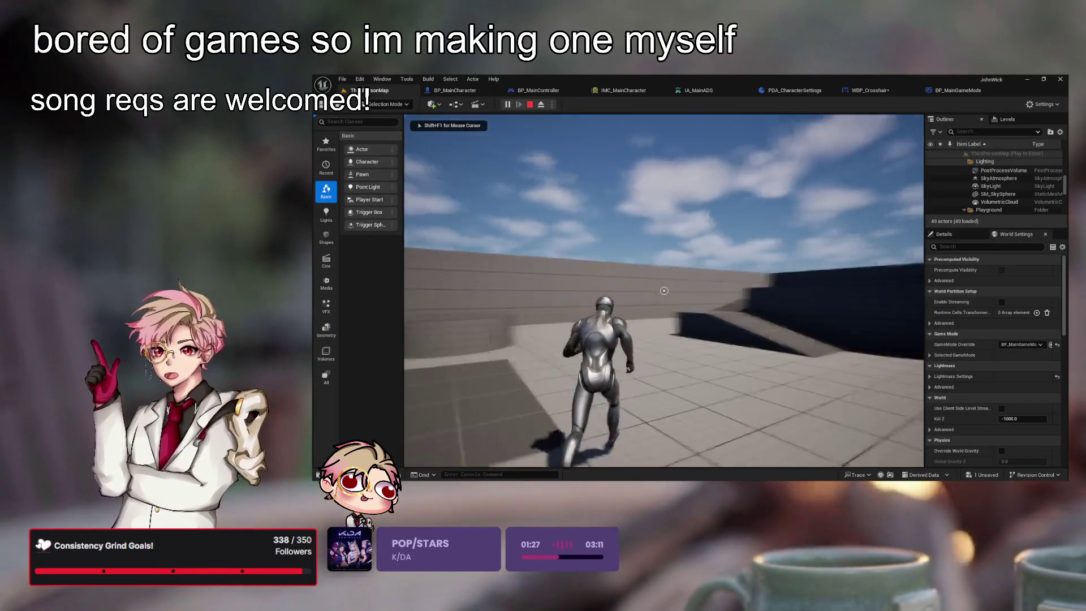
pyautogui.press('w')
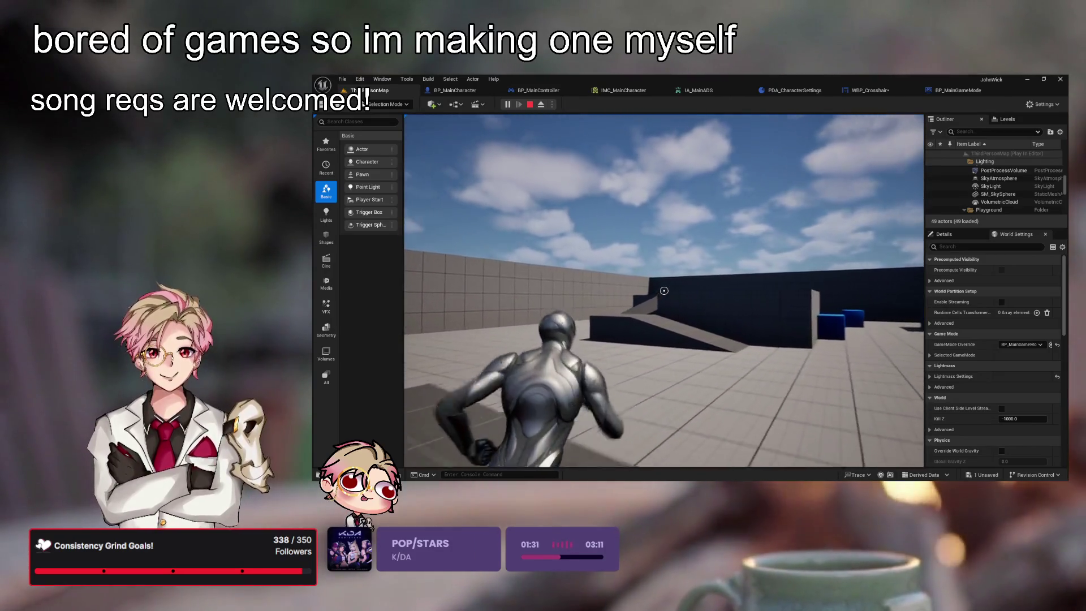
pyautogui.click(866, 90)
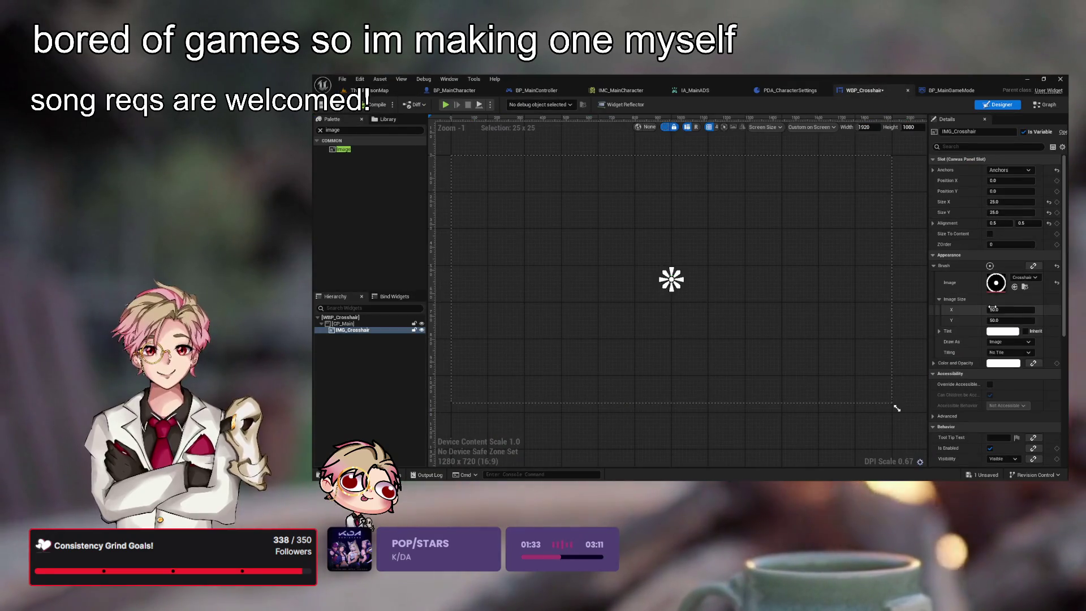
pyautogui.click(1007, 201)
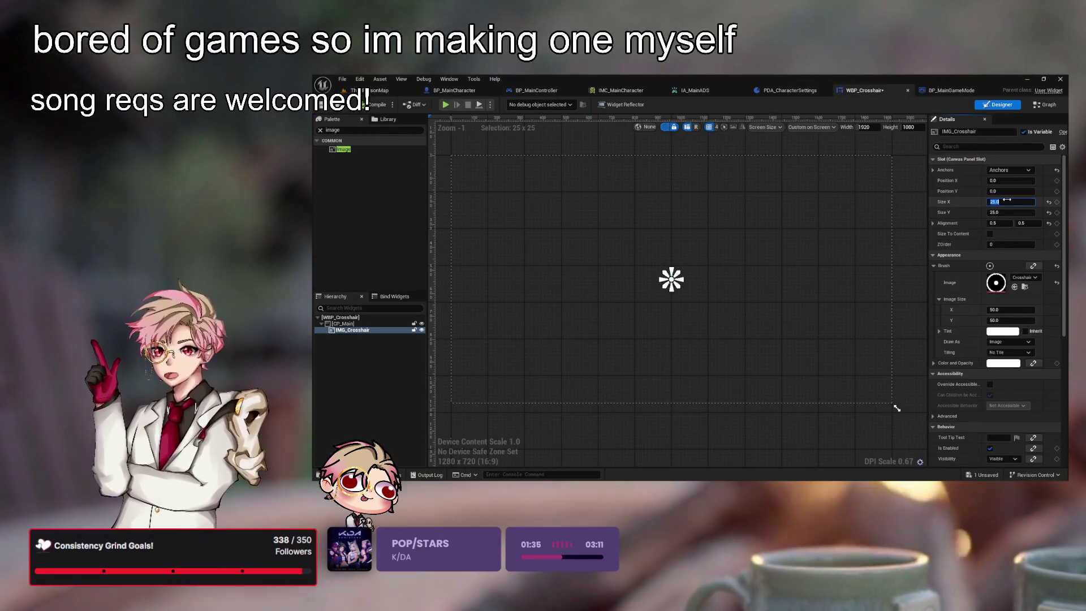
pyautogui.write('30')
pyautogui.press('Return')
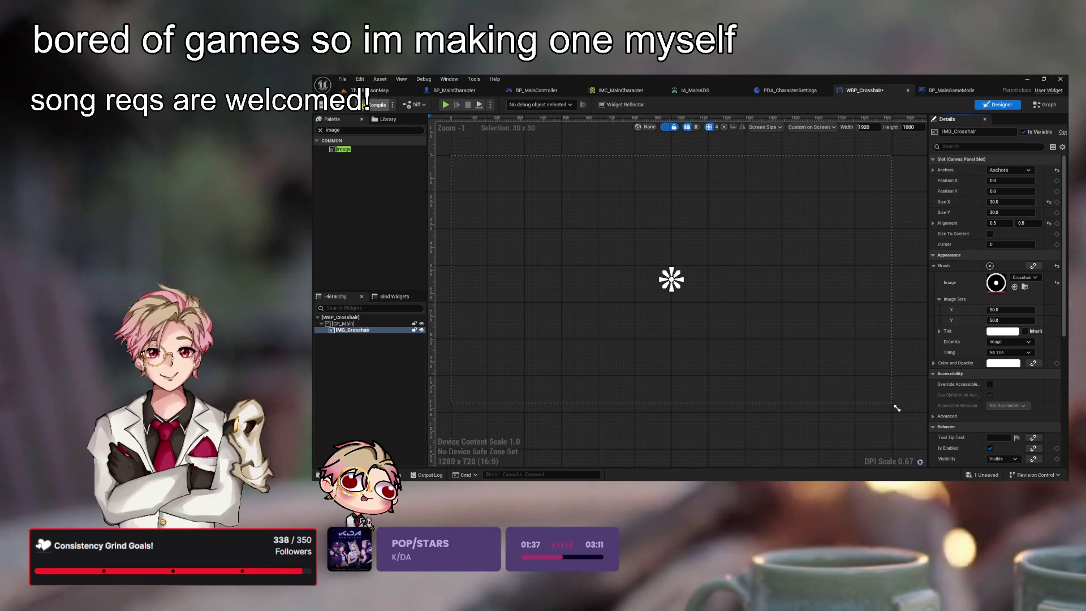
pyautogui.click(387, 92)
pyautogui.hotkey('alt', 'p')
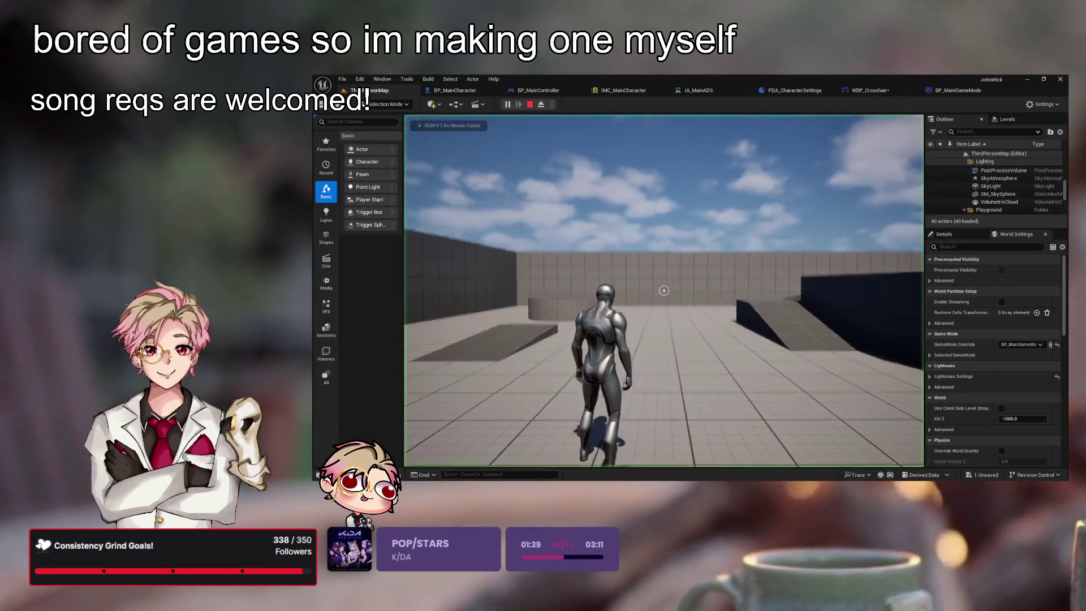
pyautogui.press('w')
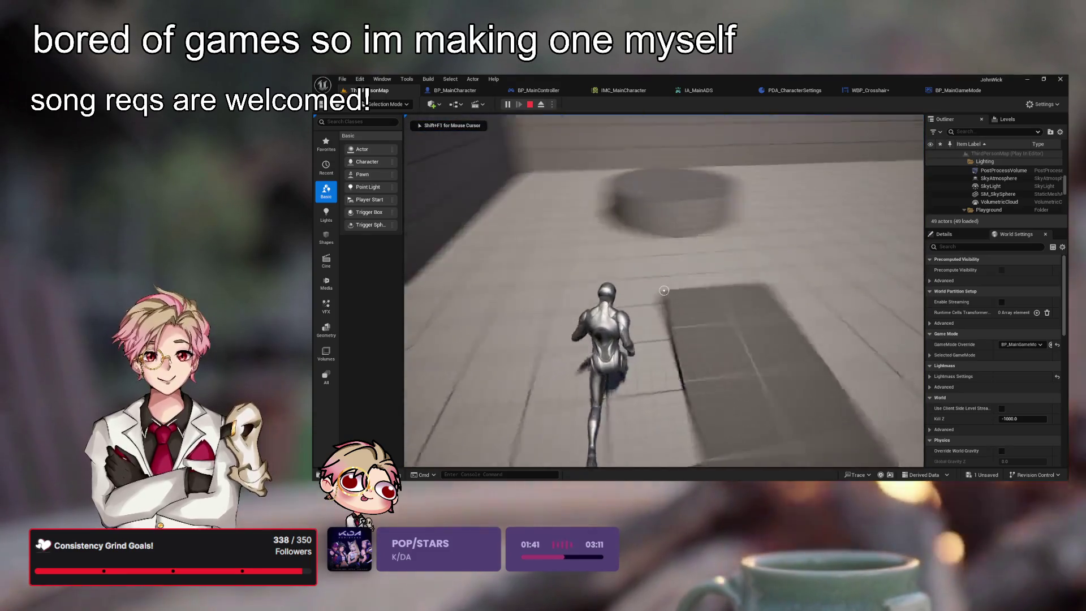
pyautogui.press('w')
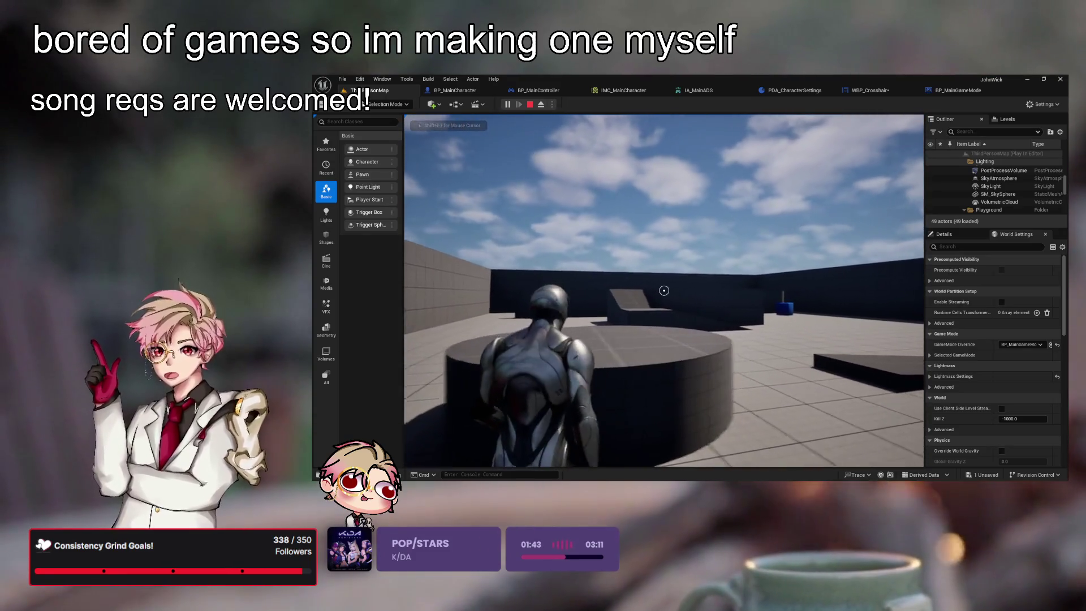
pyautogui.press('w')
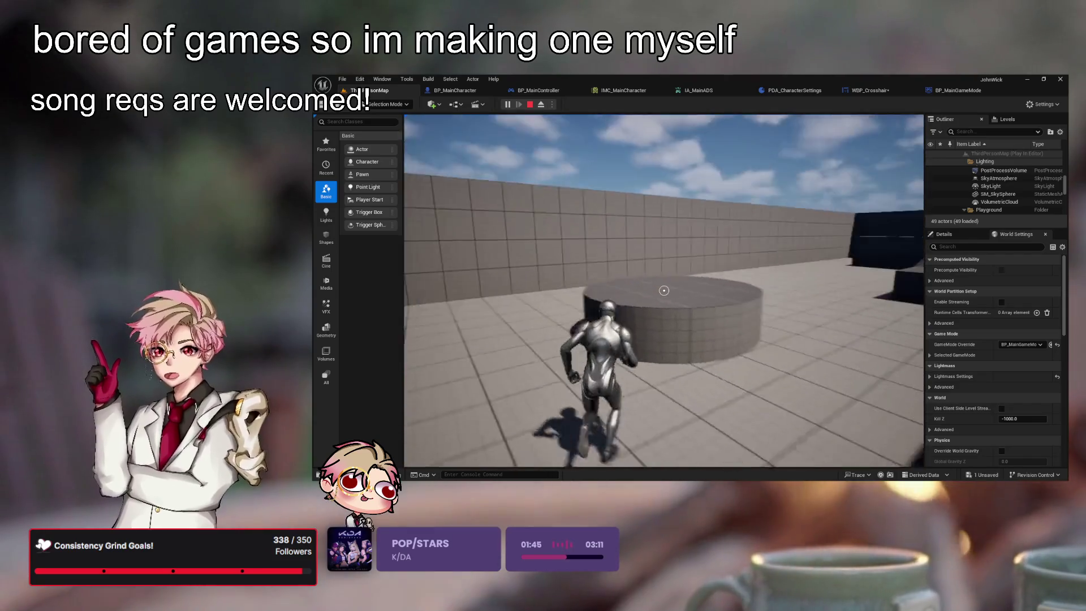
pyautogui.press('space')
pyautogui.press('w')
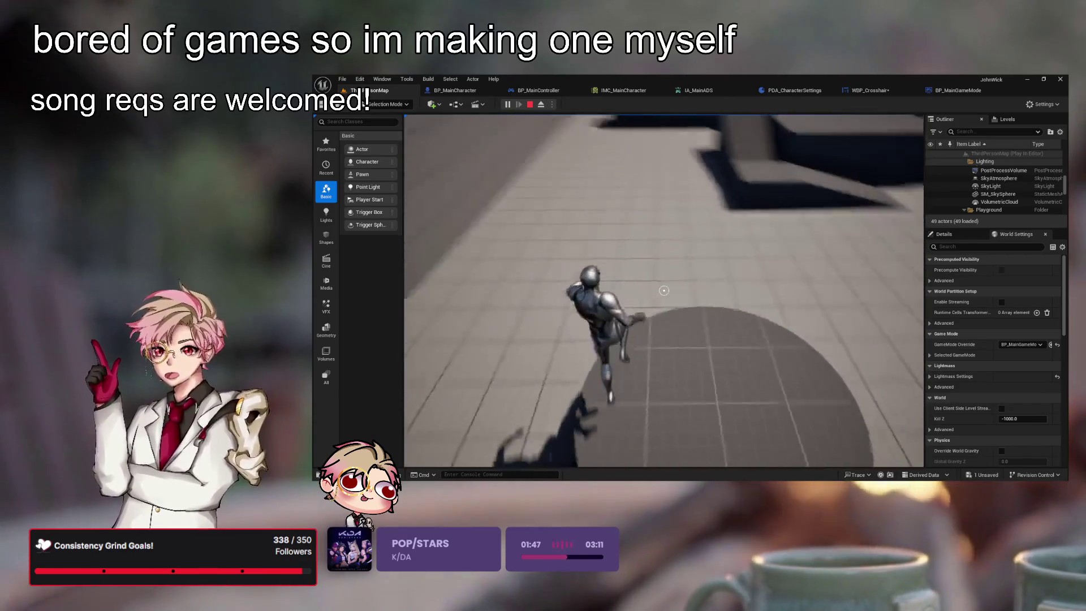
pyautogui.press('w')
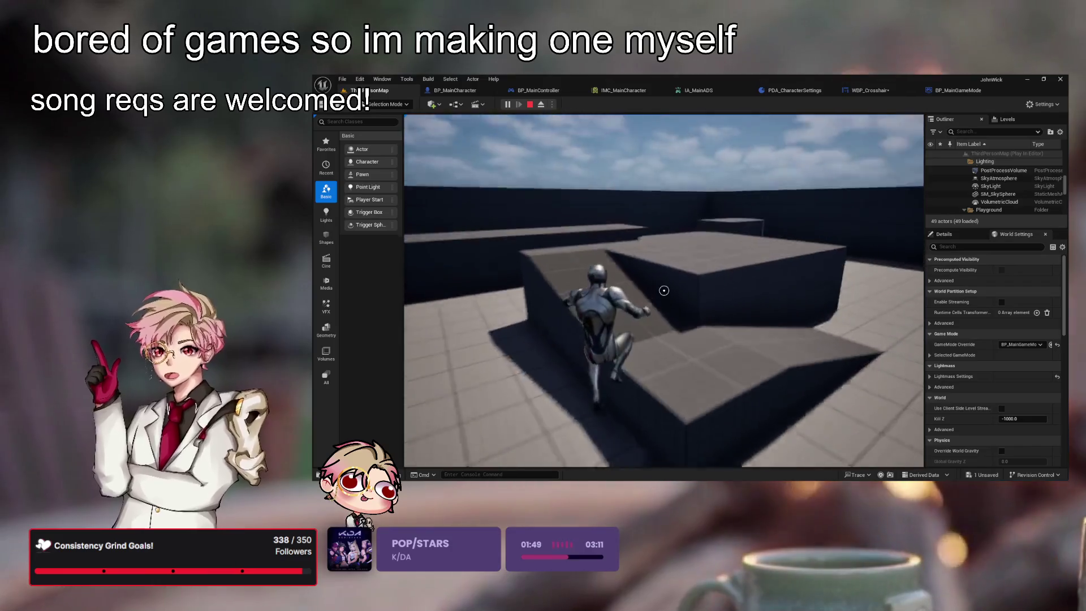
pyautogui.press('w')
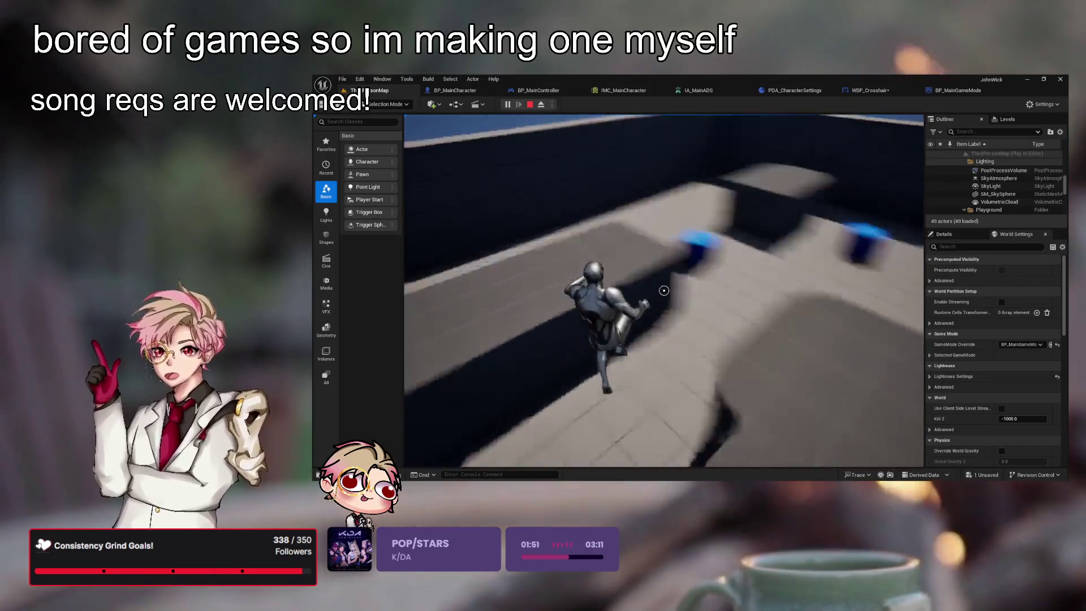
pyautogui.press('w')
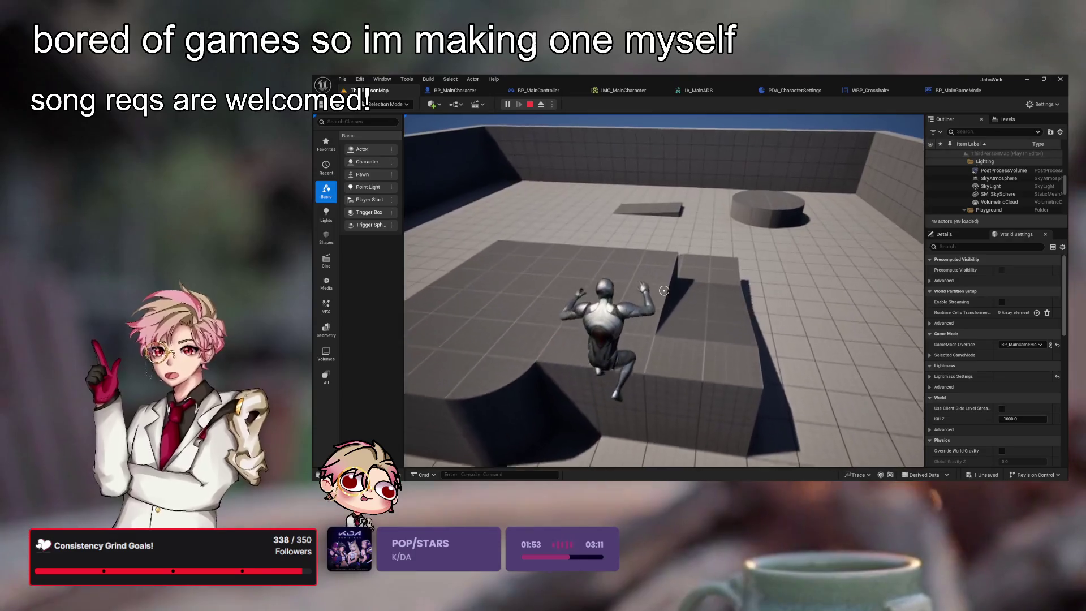
pyautogui.press('w')
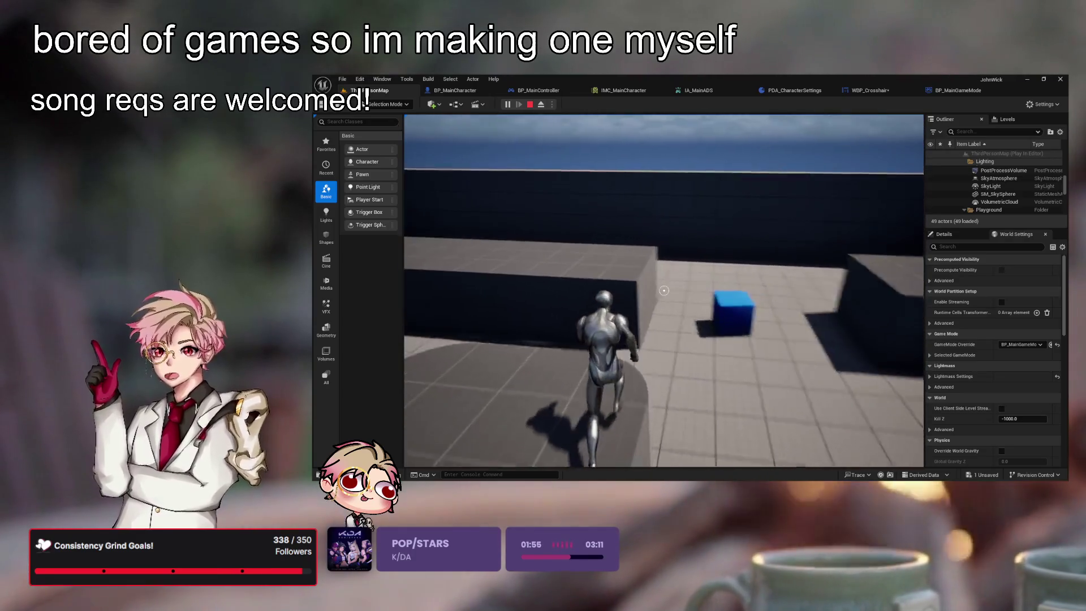
pyautogui.press('w')
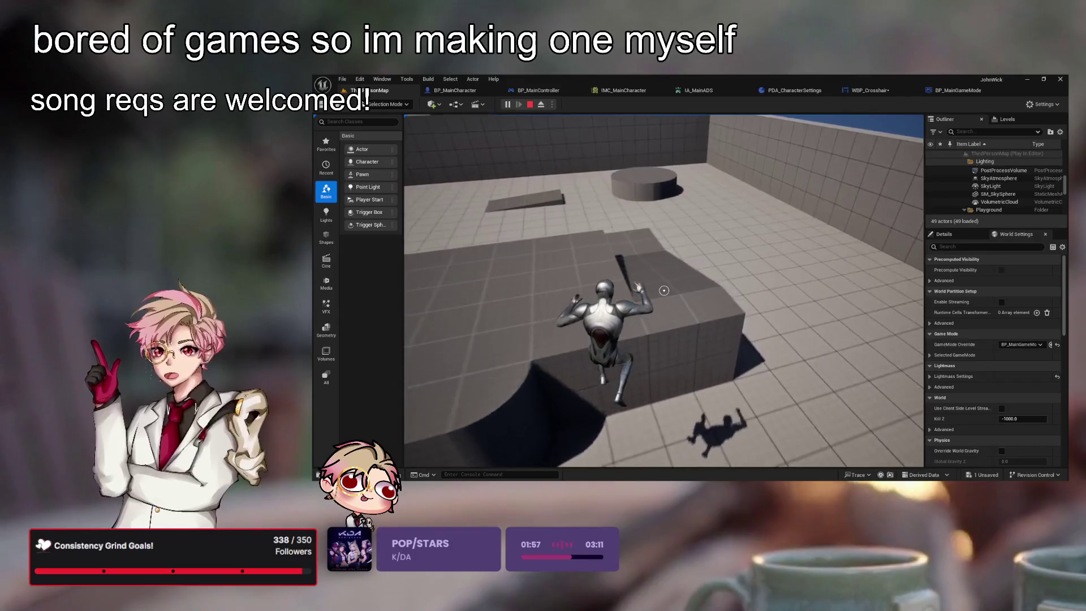
pyautogui.press('w')
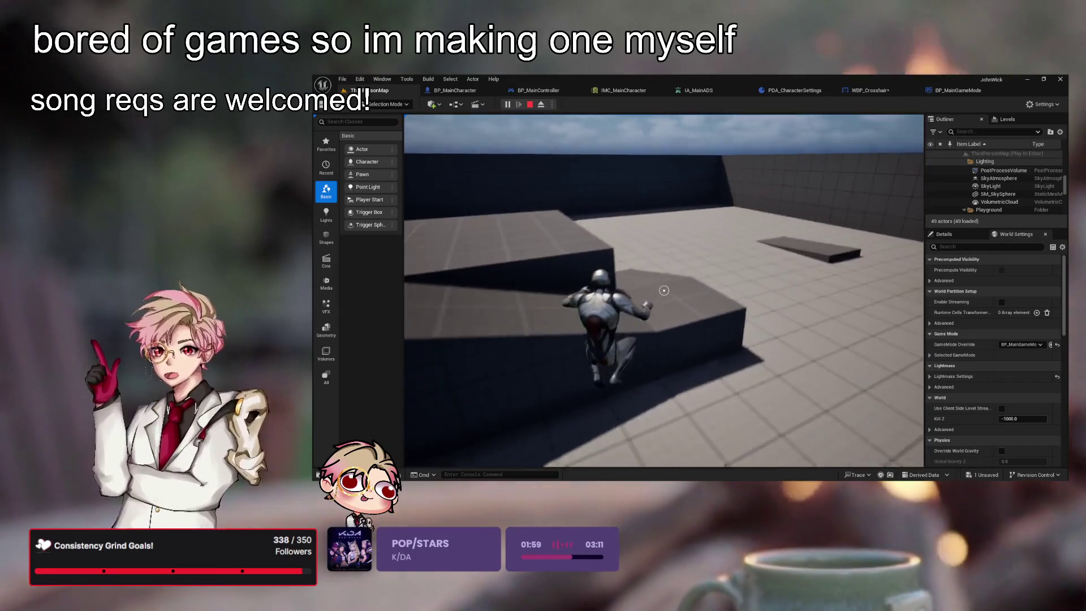
pyautogui.press('w')
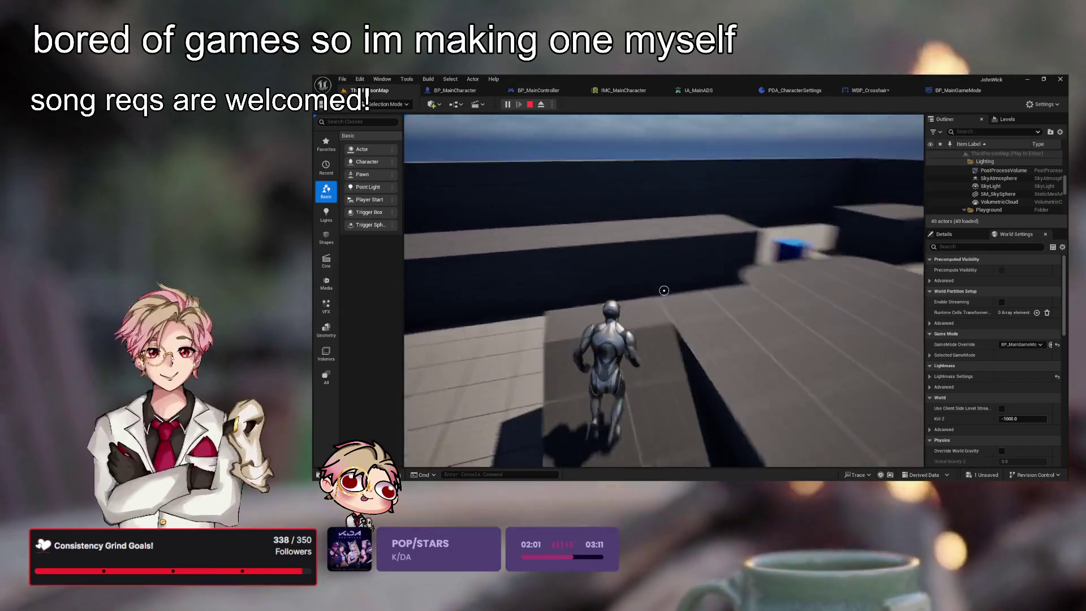
pyautogui.press('w')
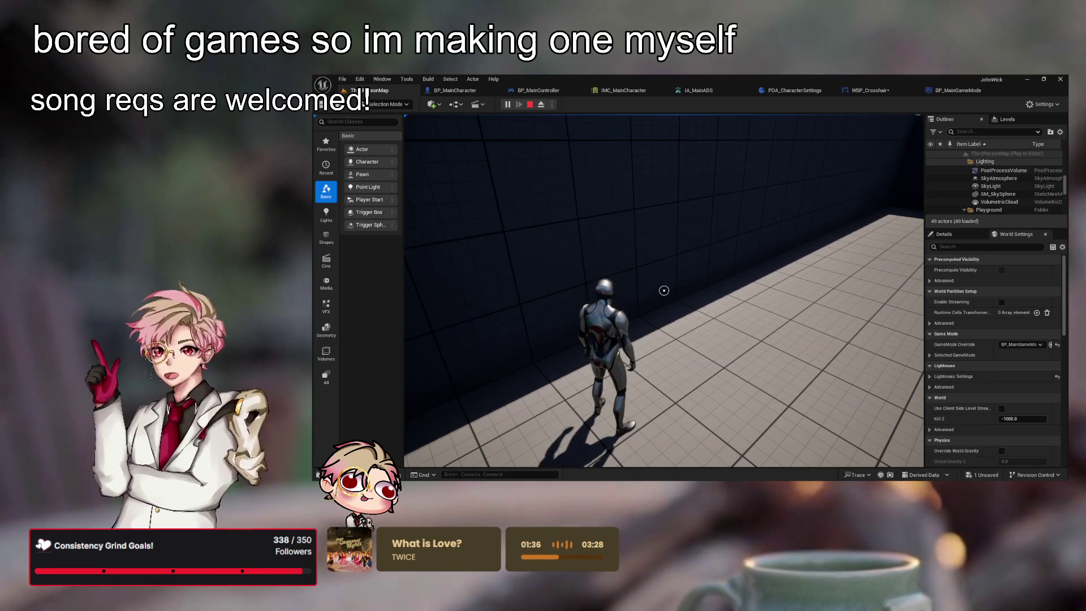
# - Walk the character away from the dark wall, then end the Play-In-Editor session with Esc
pyautogui.press('w')
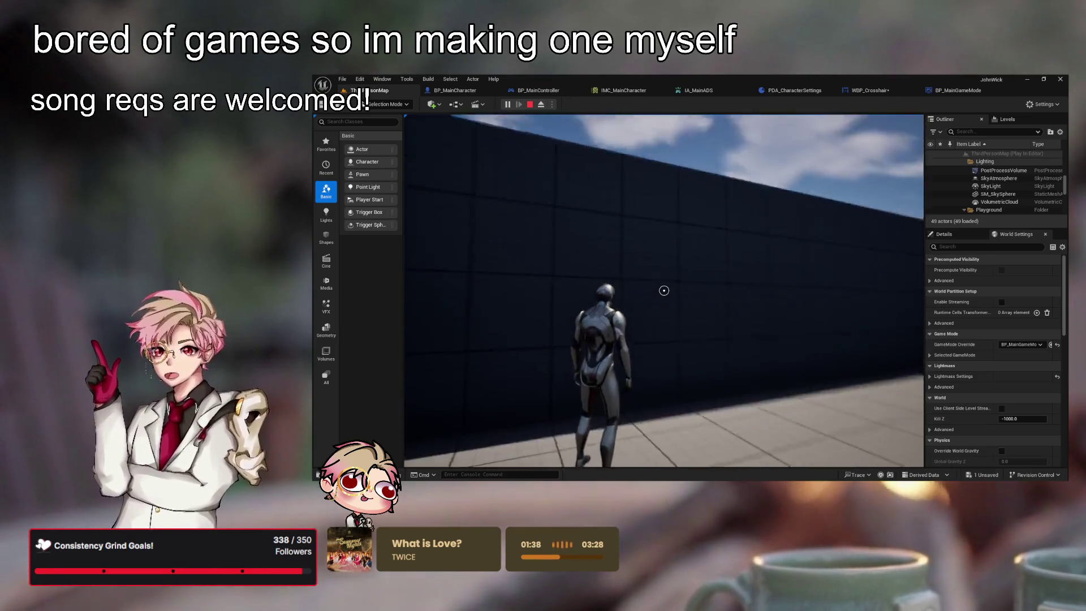
pyautogui.press('Escape')
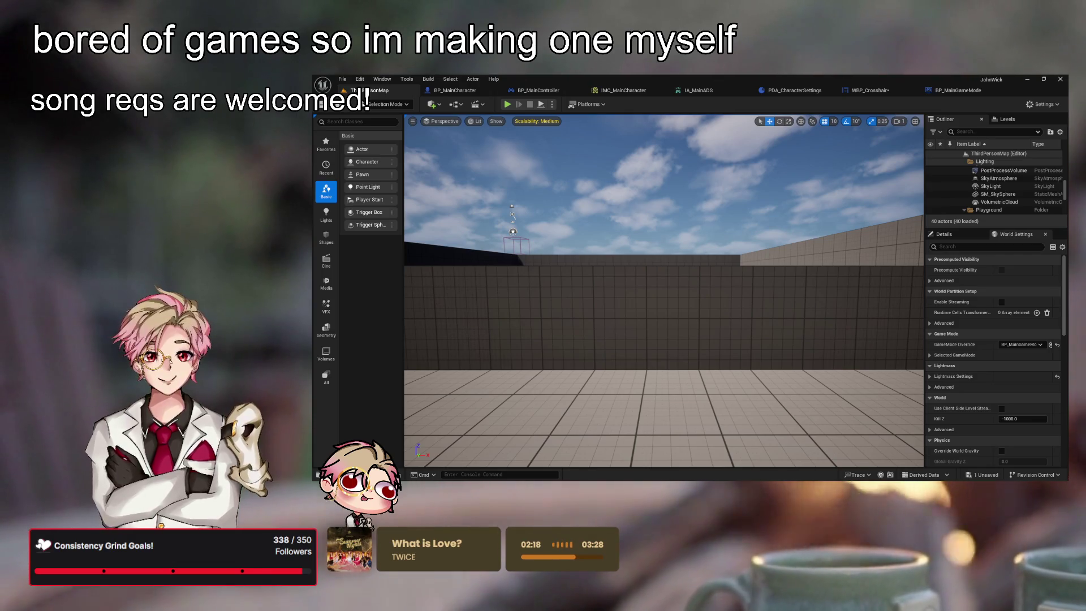
# - Fly around the level to view the stairs, wall and cylinder, then show BP_MainGameMode's Event Graph
pyautogui.moveTo(664, 292); pyautogui.dragTo(664, 291)
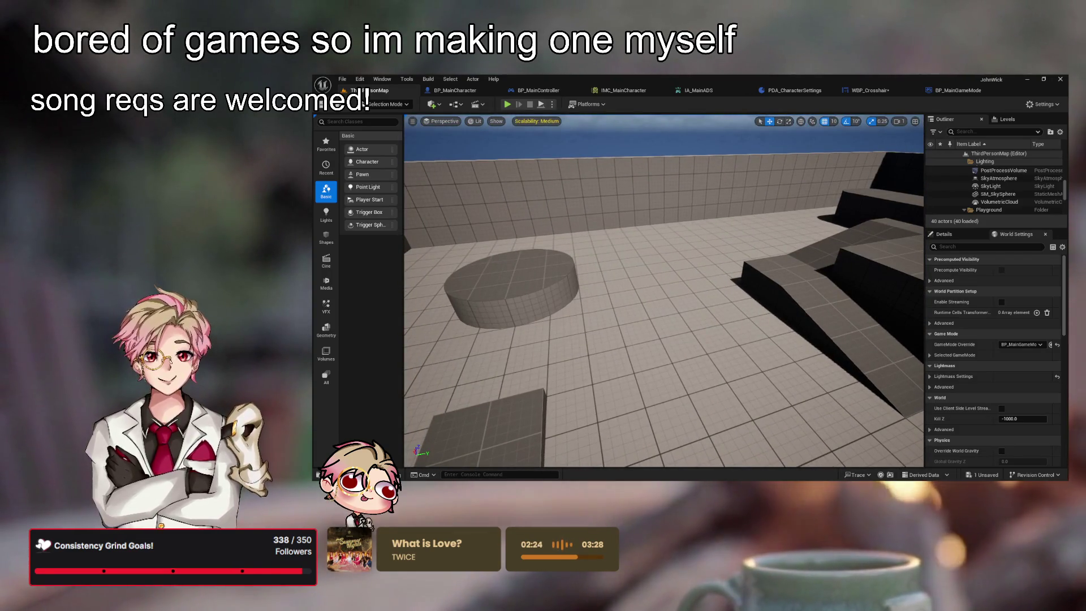
pyautogui.moveTo(694, 281); pyautogui.dragTo(694, 281)
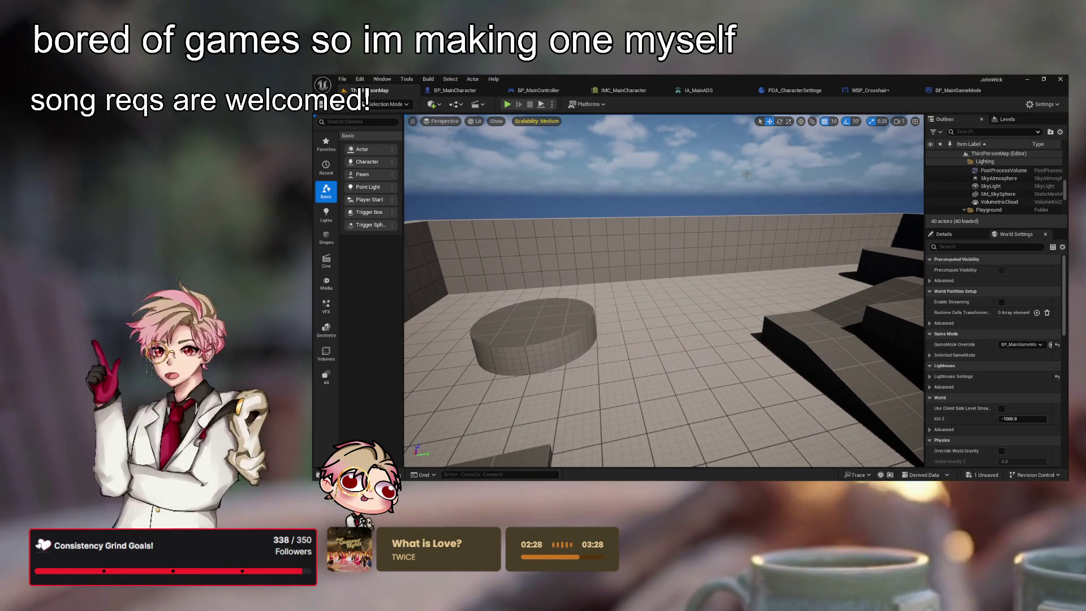
pyautogui.click(957, 90)
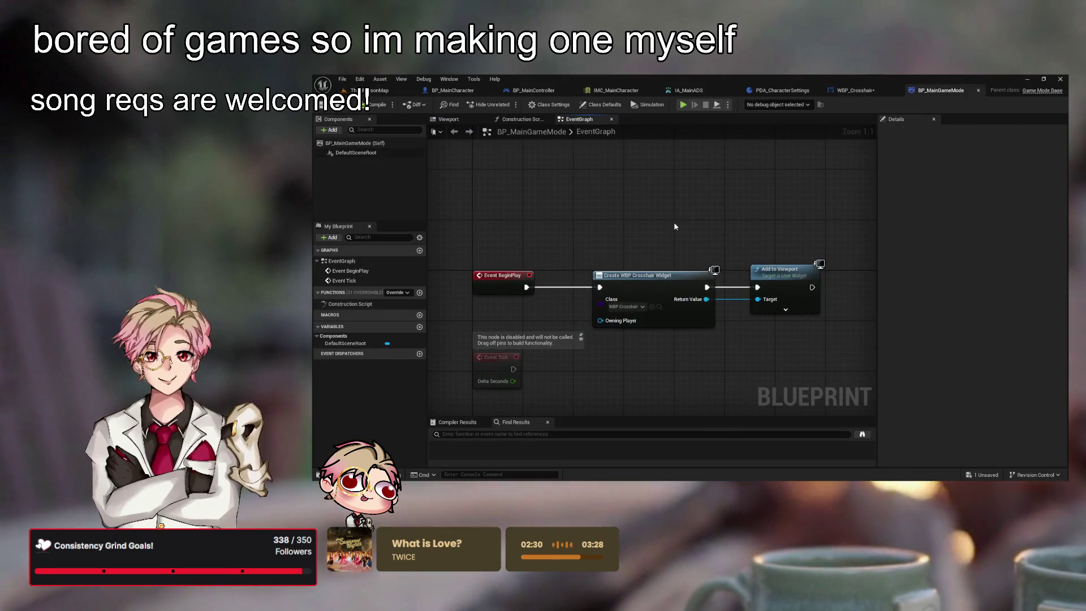
# - Close the BP_MainGameMode, WBP_Crosshair, IA_MainADS and IMC_MainCharacter tabs, returning to ThirdPersonMap
pyautogui.click(385, 90)
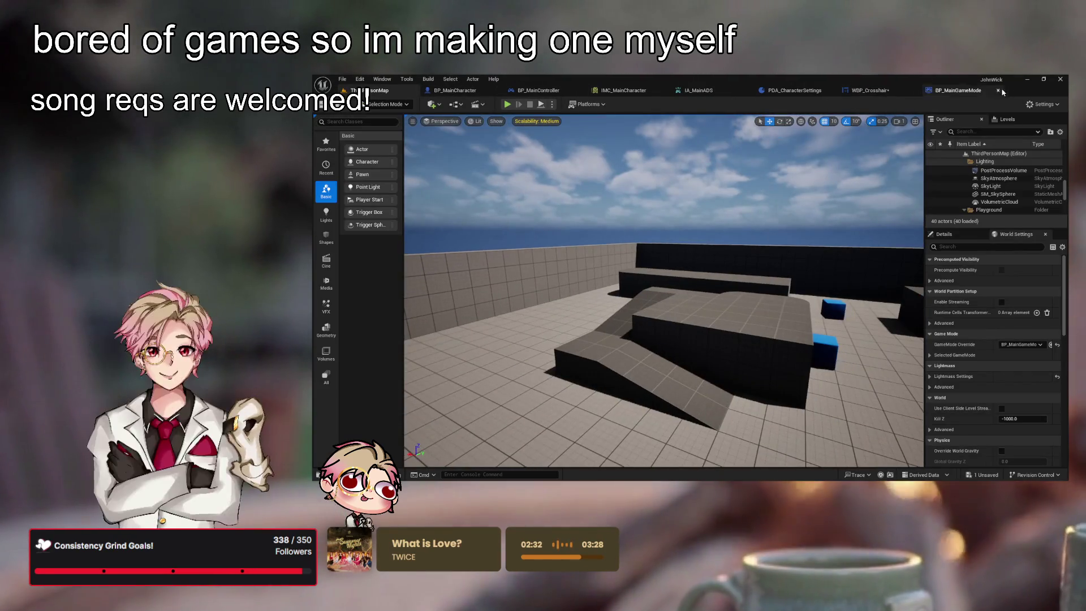
pyautogui.hotkey('ctrl', 'Tab')
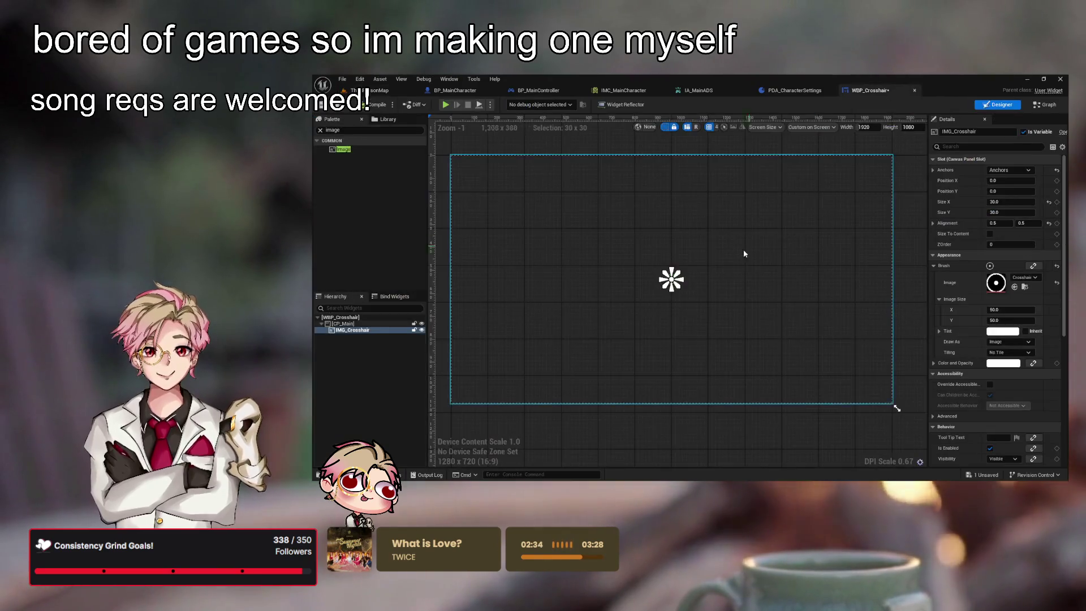
pyautogui.click(912, 91)
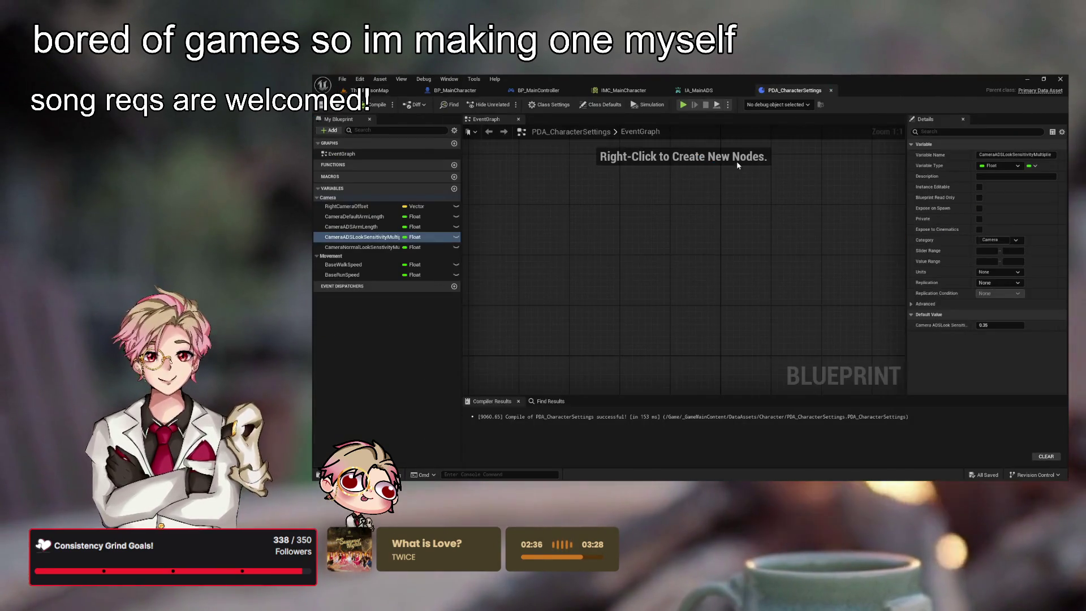
pyautogui.click(687, 90)
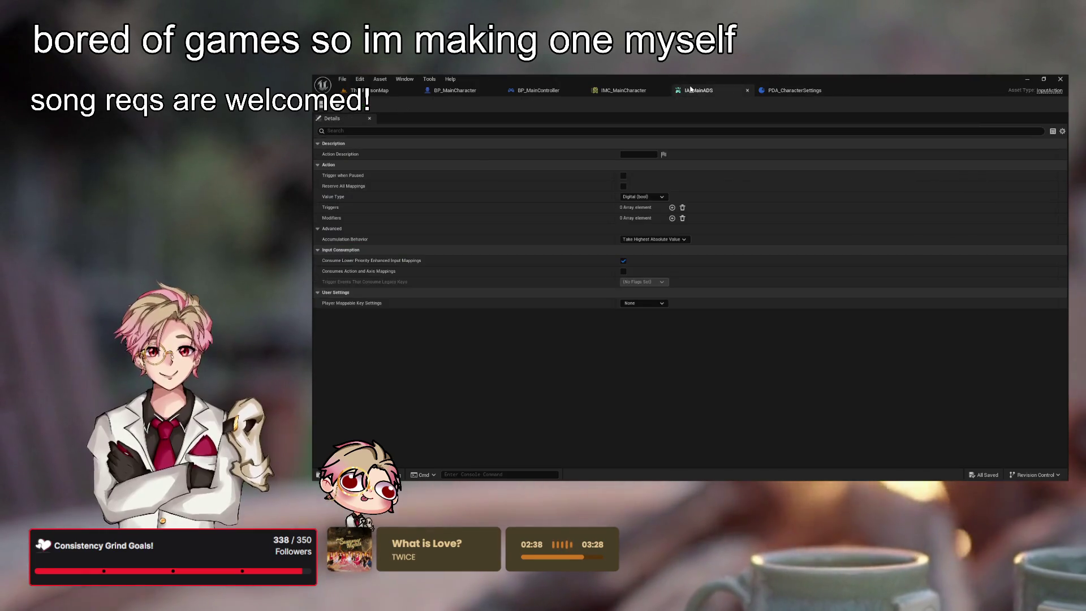
pyautogui.click(747, 91)
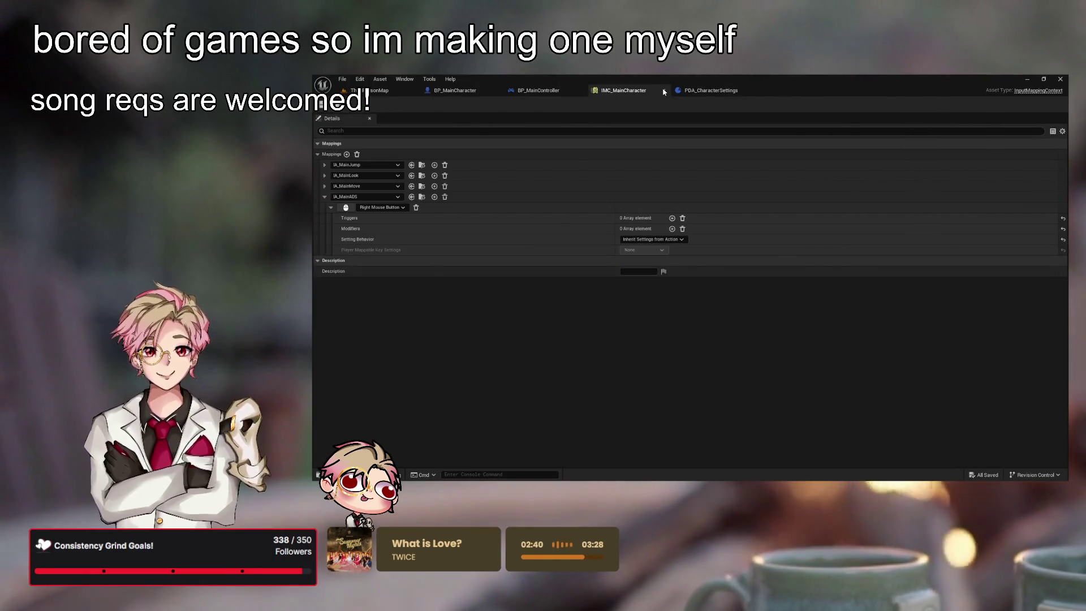
pyautogui.click(664, 92)
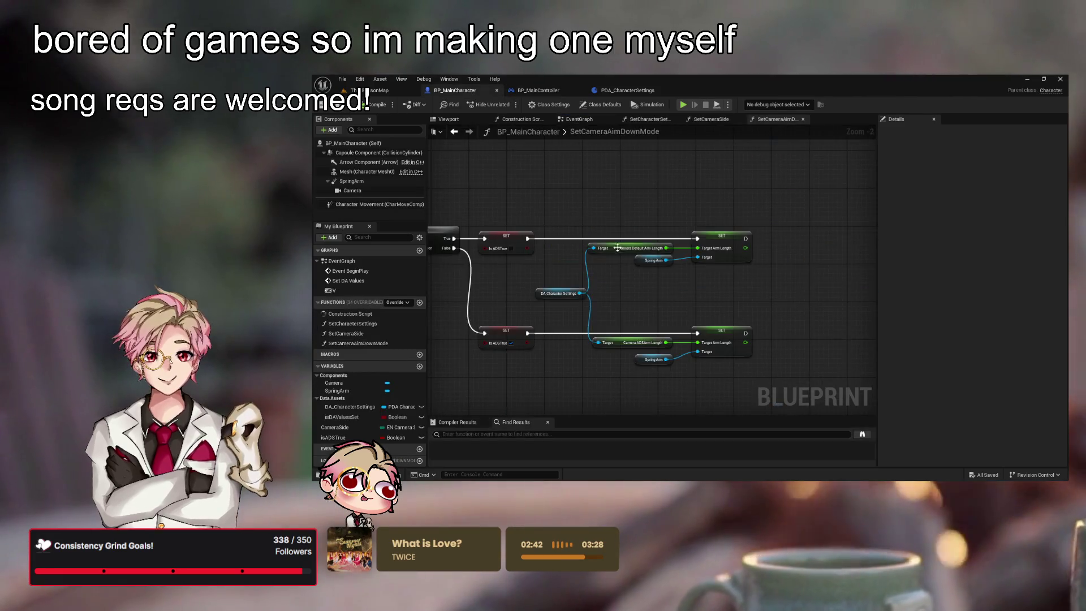
pyautogui.click(376, 91)
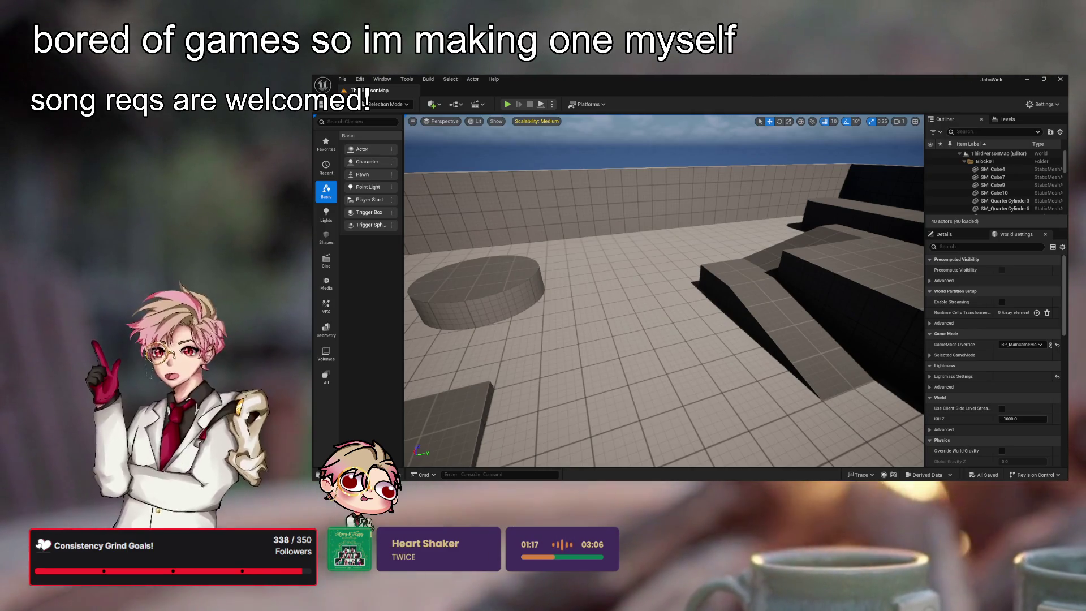
# - Open the Overview level from Weapons_Free > Maps and frame the view on the shotgun
pyautogui.hotkey('ctrl', 'space')
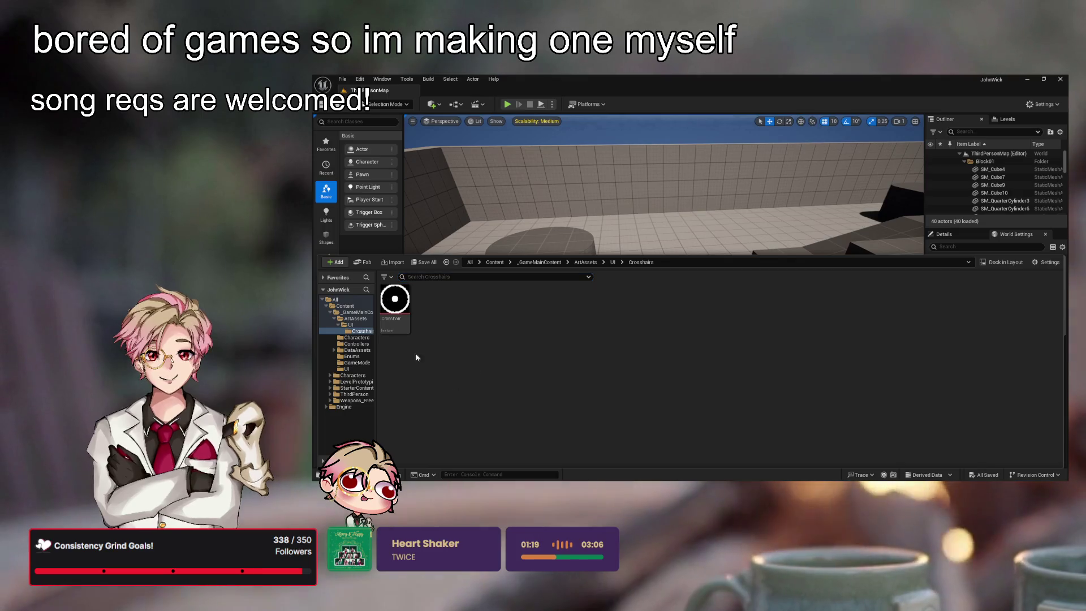
pyautogui.click(331, 313)
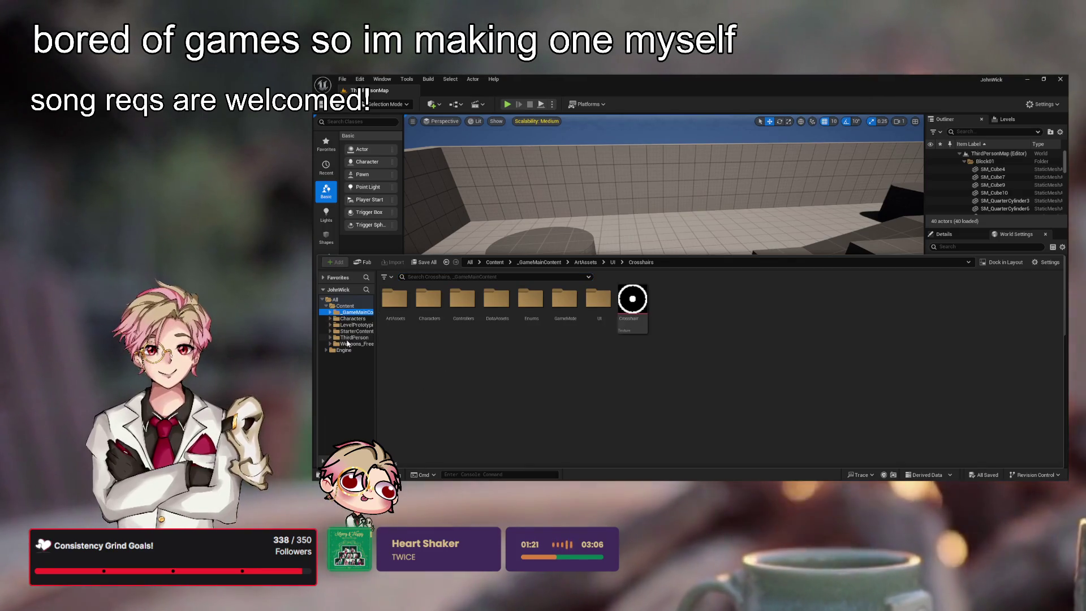
pyautogui.click(350, 344)
pyautogui.doubleClick(395, 300)
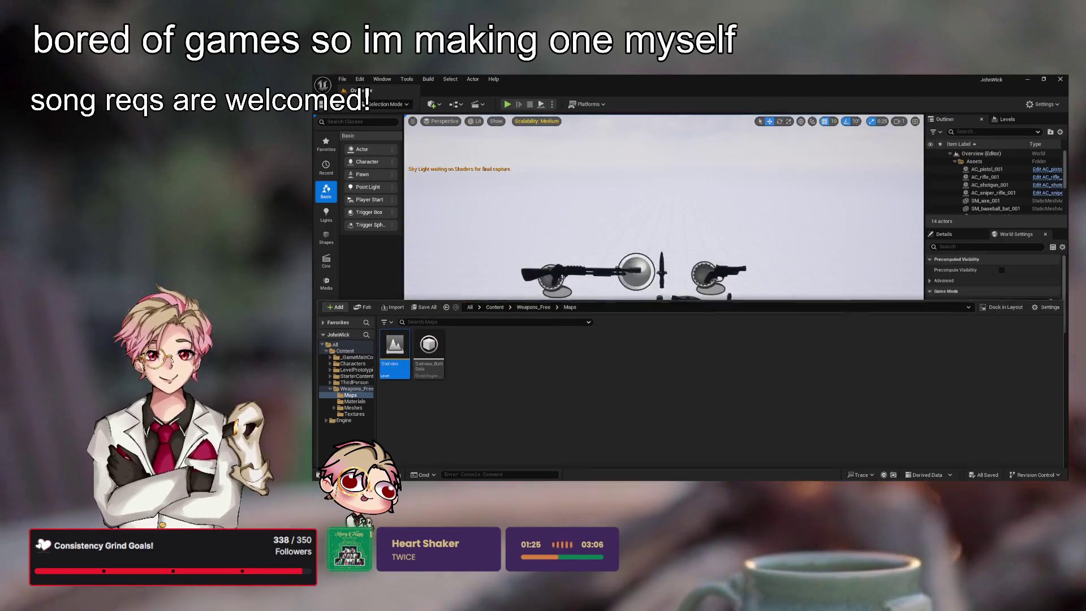
pyautogui.scroll(5, 664, 253)
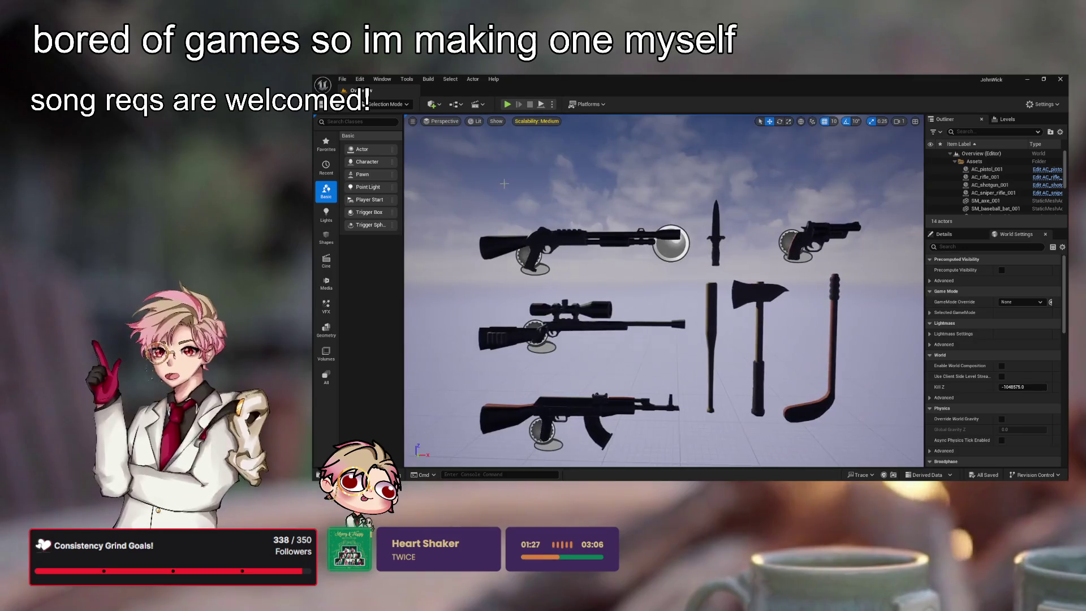
pyautogui.click(565, 243)
pyautogui.press('f')
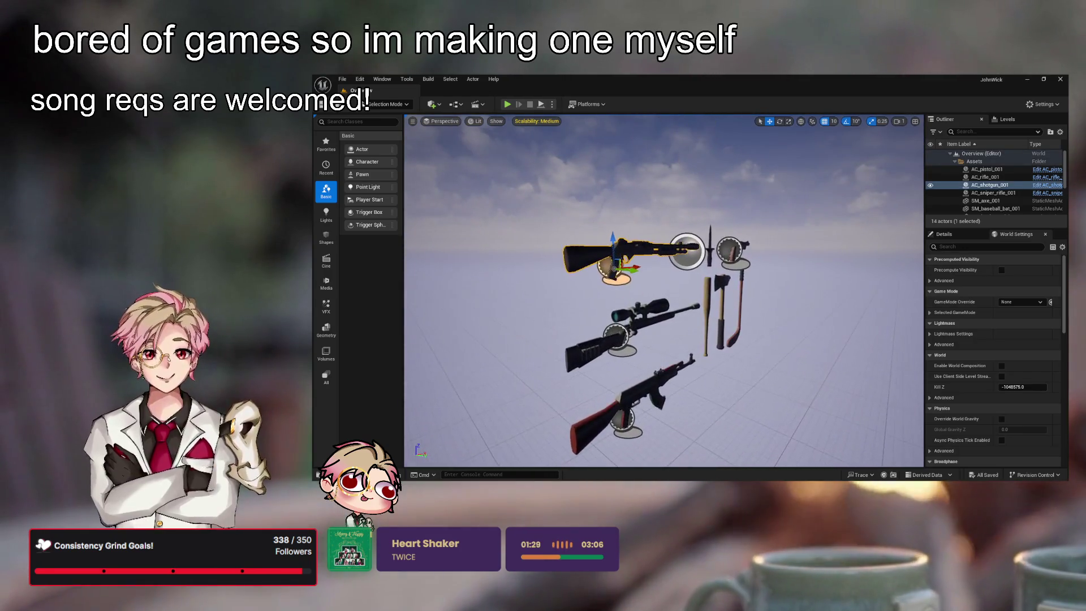
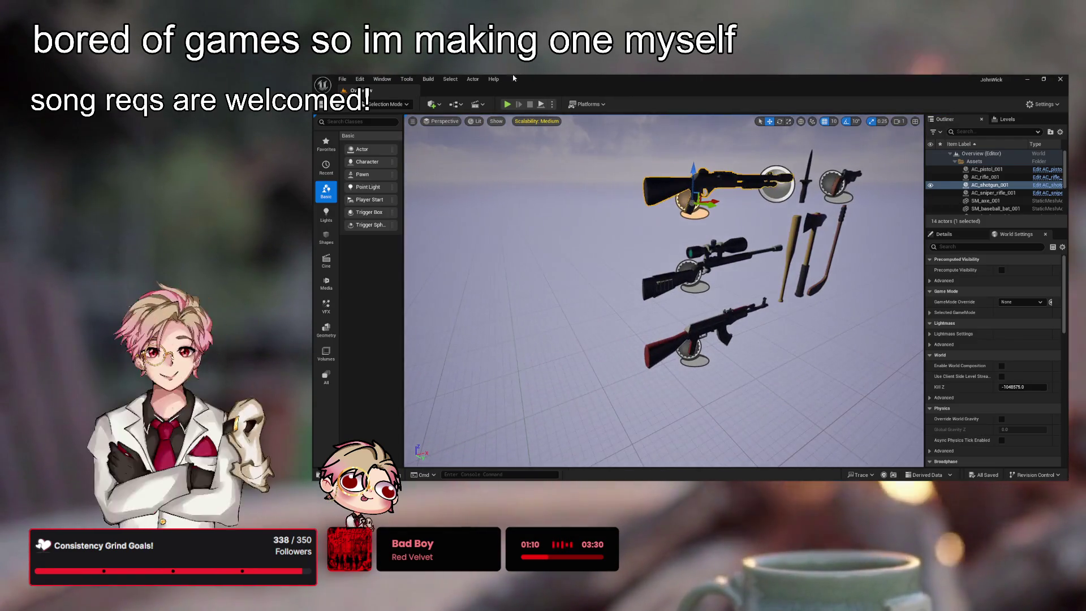
# - Load the ThirdPersonMap level from Content/ThirdPerson/Maps
pyautogui.doubleClick(611, 83)
pyautogui.doubleClick(616, 80)
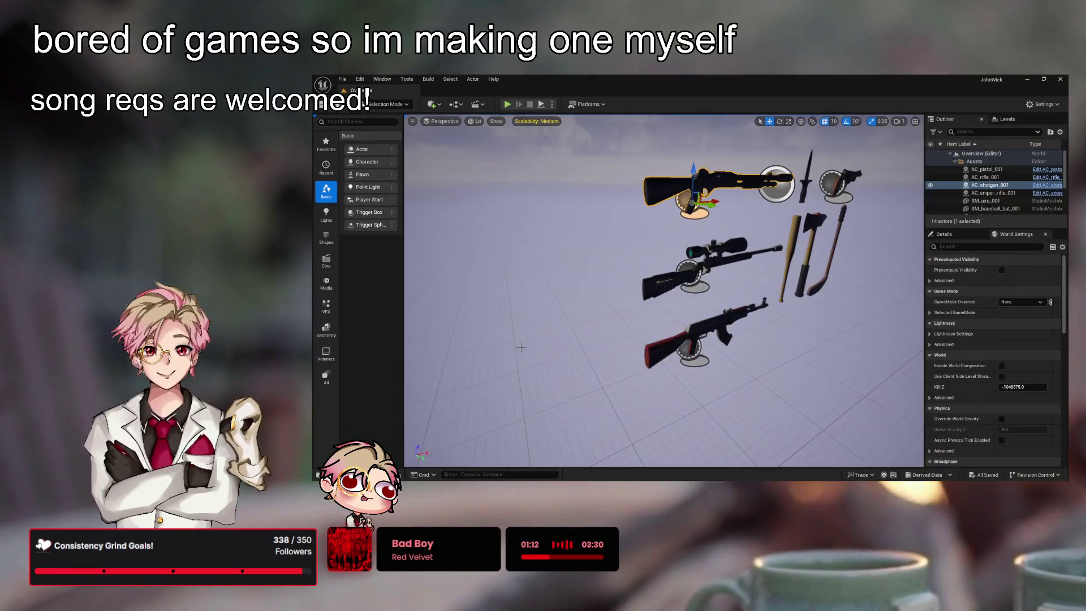
pyautogui.hotkey('ctrl', 'space')
pyautogui.click(346, 306)
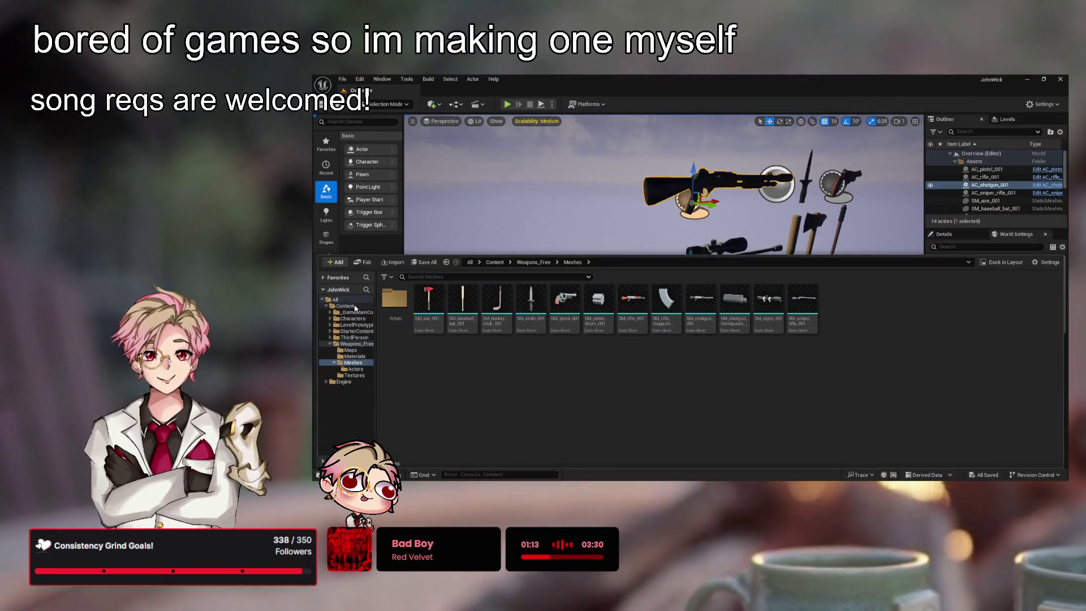
pyautogui.click(354, 338)
pyautogui.doubleClick(462, 299)
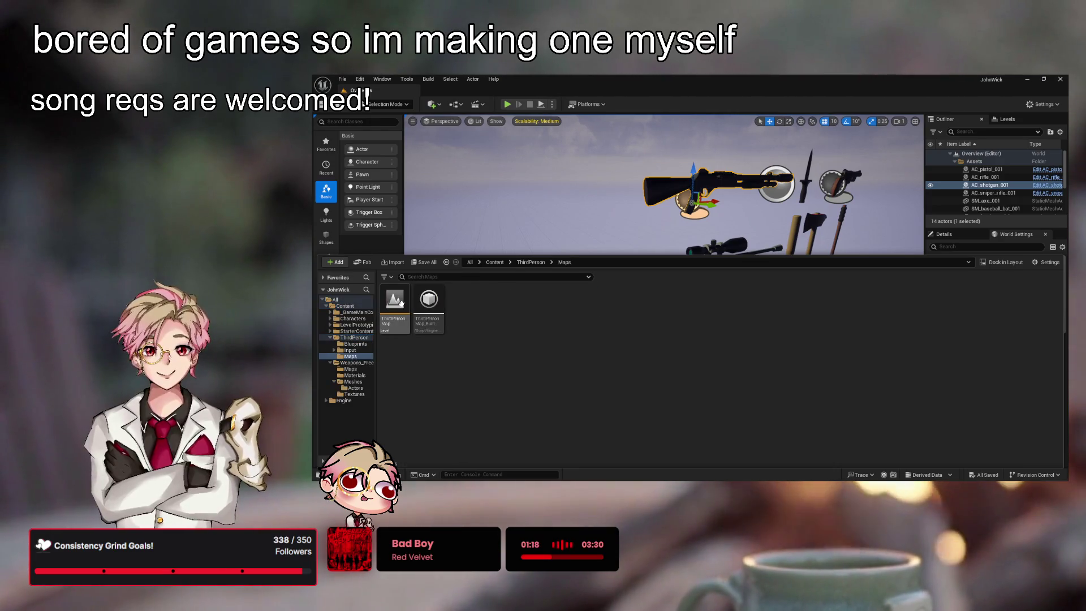
pyautogui.doubleClick(395, 300)
pyautogui.click(554, 251)
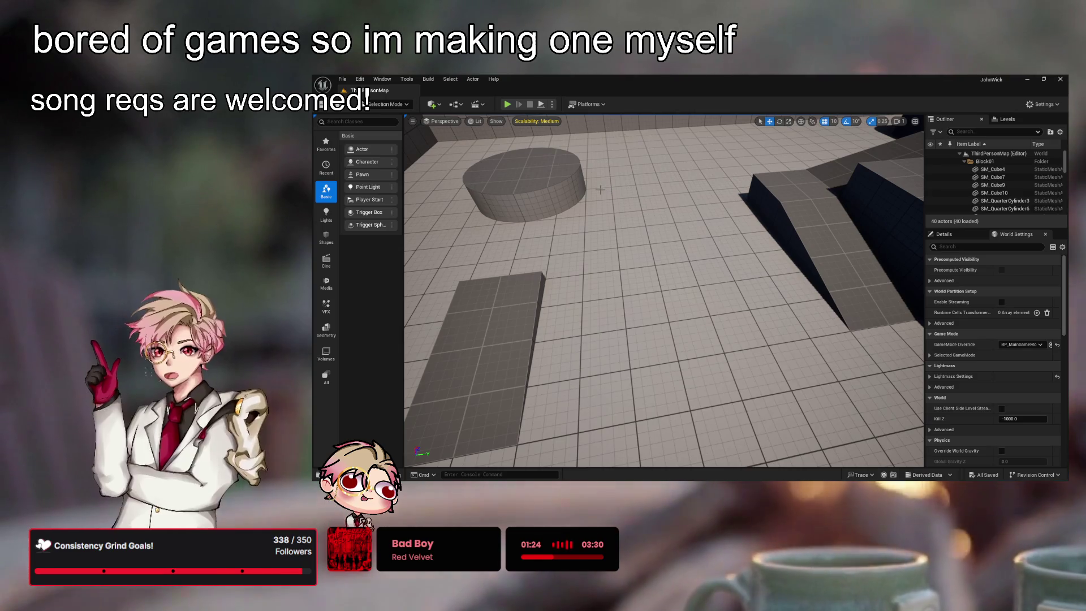
# - Open BP_MainCharacter from _GameMainContent/Characters and show its Viewport
pyautogui.hotkey('ctrl', 'space')
pyautogui.click(356, 312)
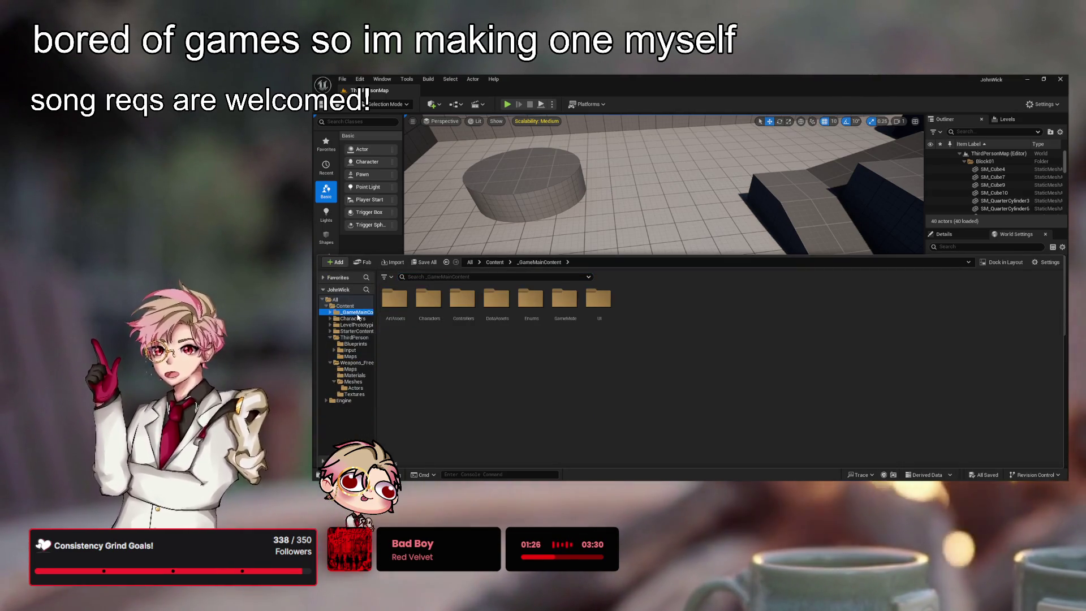
pyautogui.doubleClick(430, 298)
pyautogui.click(403, 306)
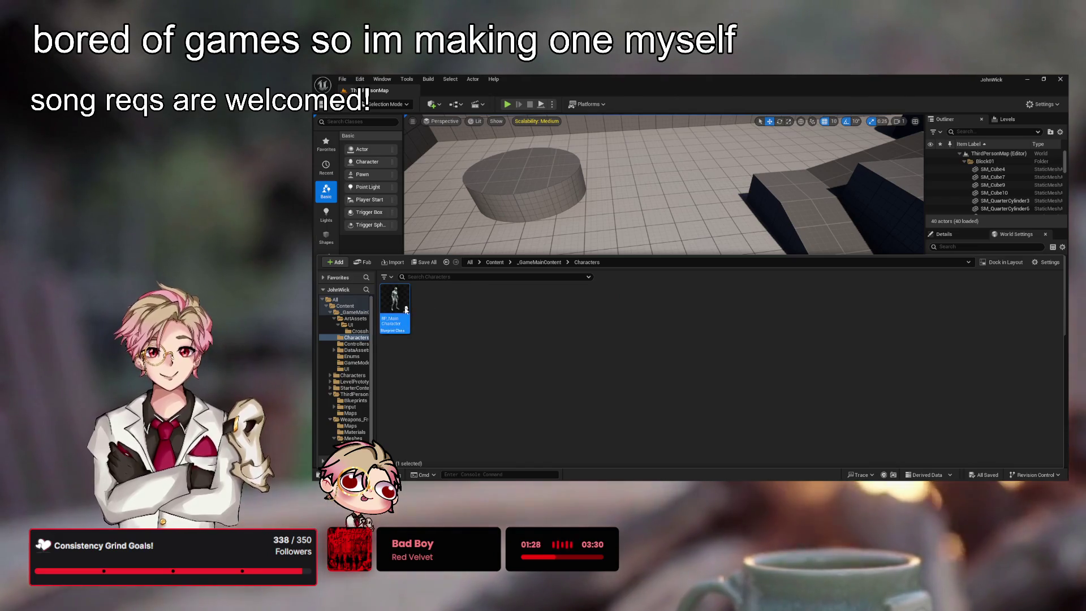
pyautogui.doubleClick(406, 311)
pyautogui.click(448, 119)
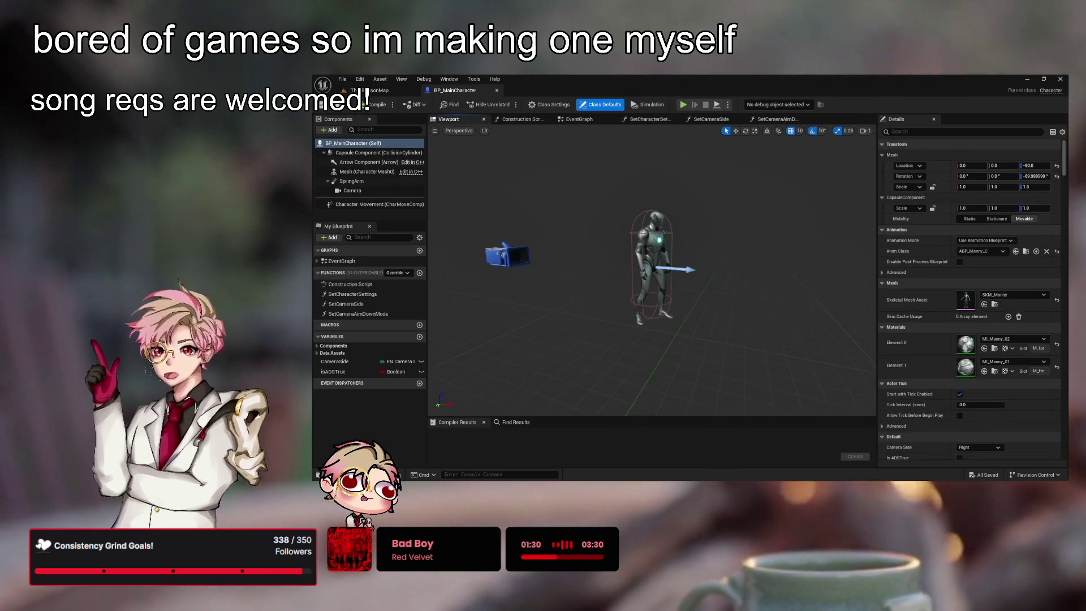
# - Open the AC_rifle_001 weapon Blueprint from Weapons_Free/Meshes/Actors
pyautogui.scroll(5, 650, 272)
pyautogui.scroll(-8, 651, 271)
pyautogui.moveTo(651, 272); pyautogui.dragTo(599, 294)
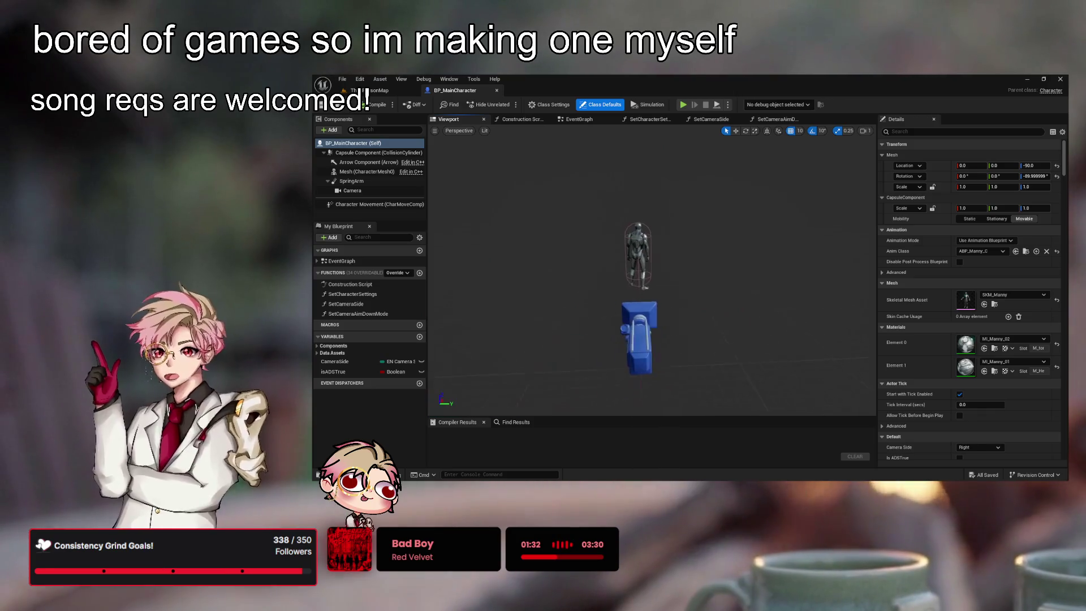
pyautogui.moveTo(519, 248)
pyautogui.mouseDown()
pyautogui.moveTo(498, 252)
pyautogui.moveTo(518, 247)
pyautogui.mouseUp()
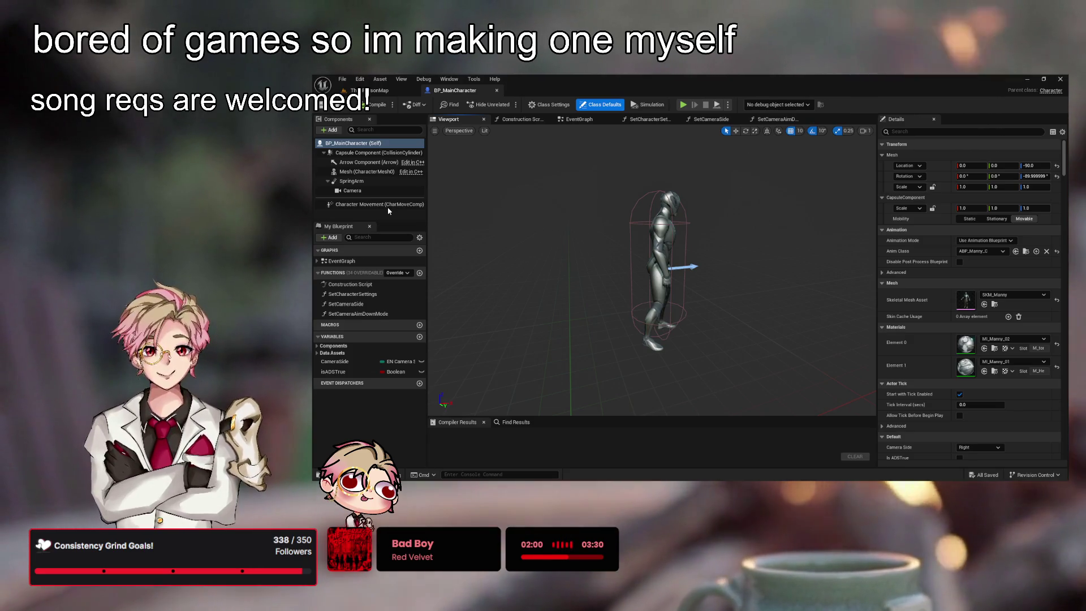
pyautogui.hotkey('ctrl', 'space')
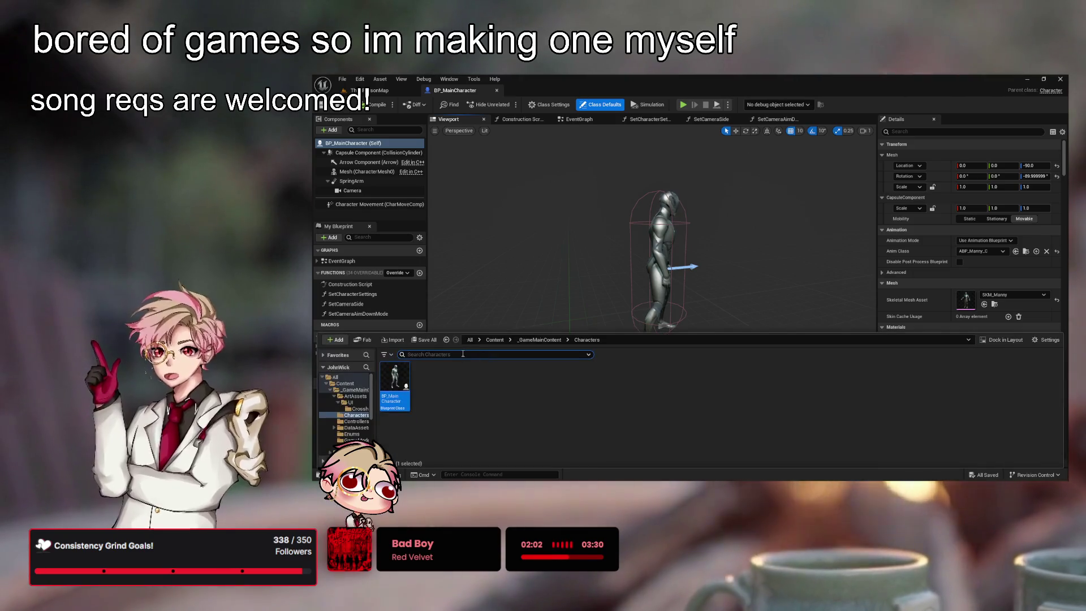
pyautogui.doubleClick(354, 389)
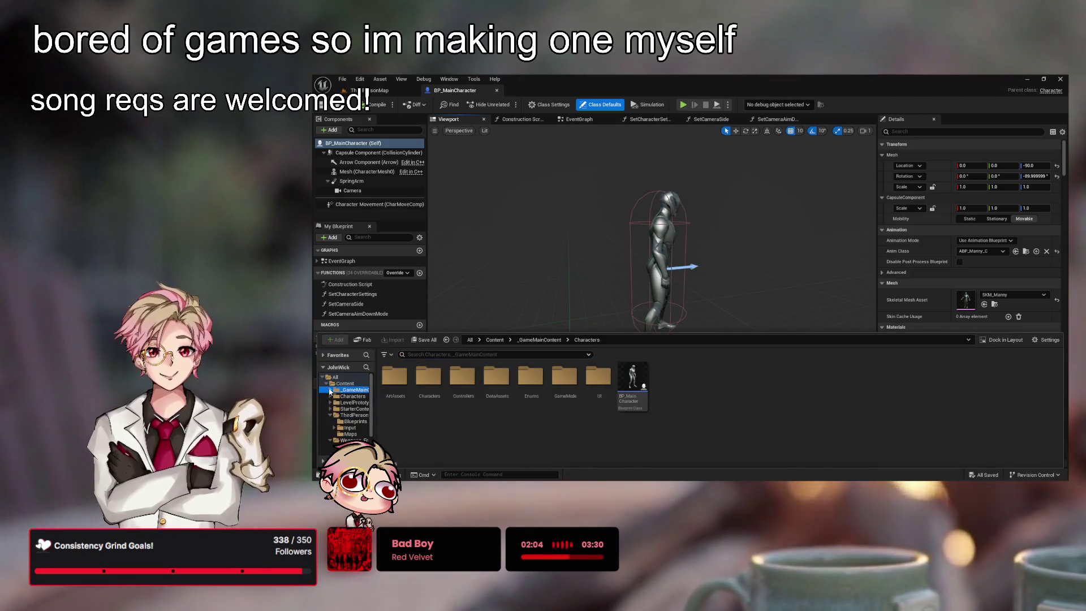
pyautogui.click(351, 421)
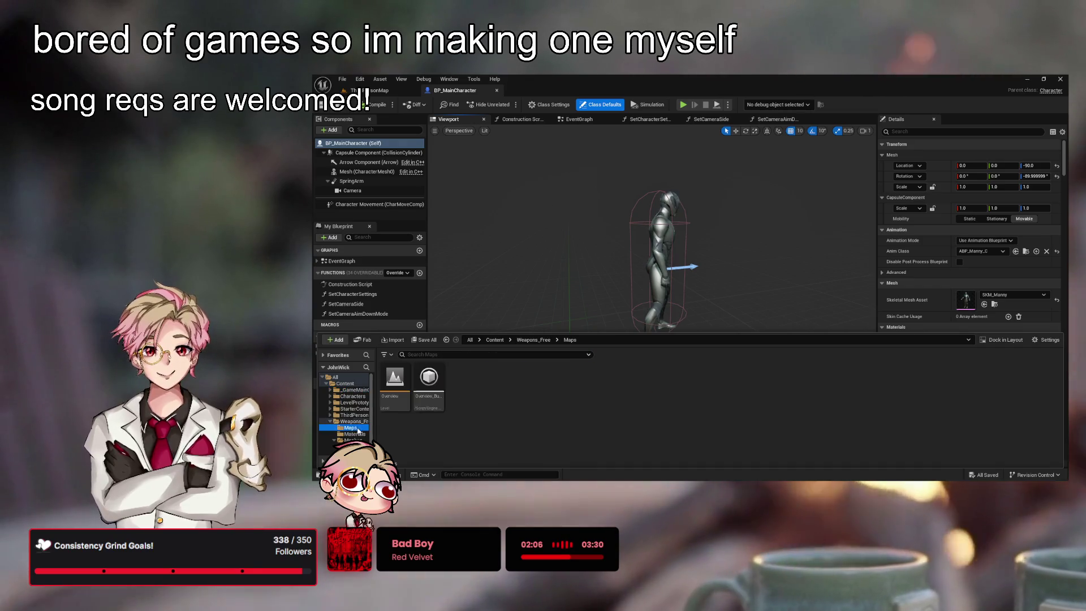
pyautogui.click(352, 440)
pyautogui.click(346, 446)
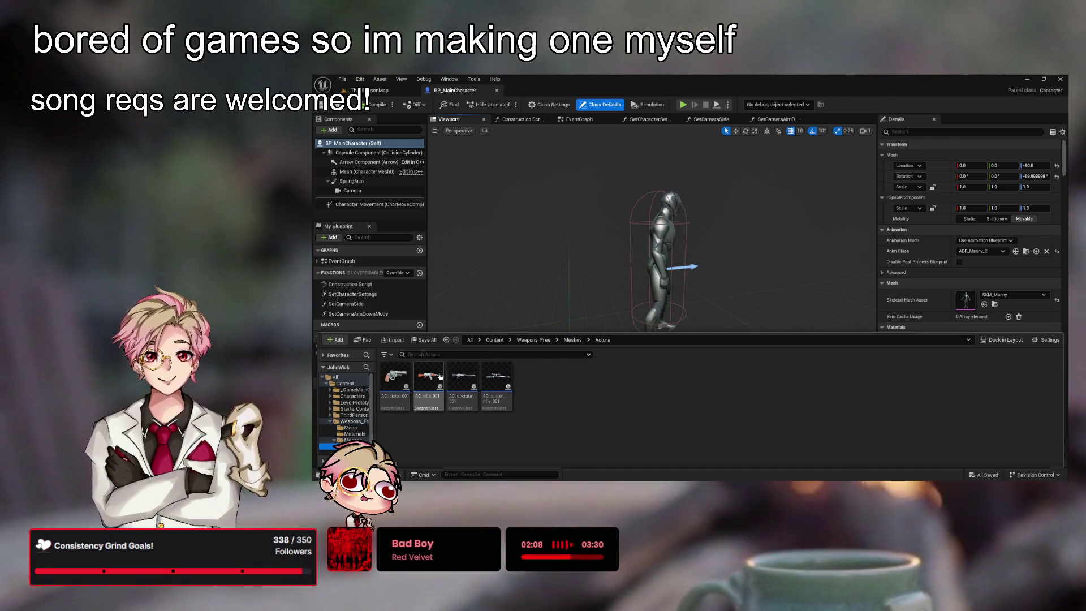
# - Back in BP_MainCharacter, add a new Static Mesh component
pyautogui.hotkey('ctrl', 'space')
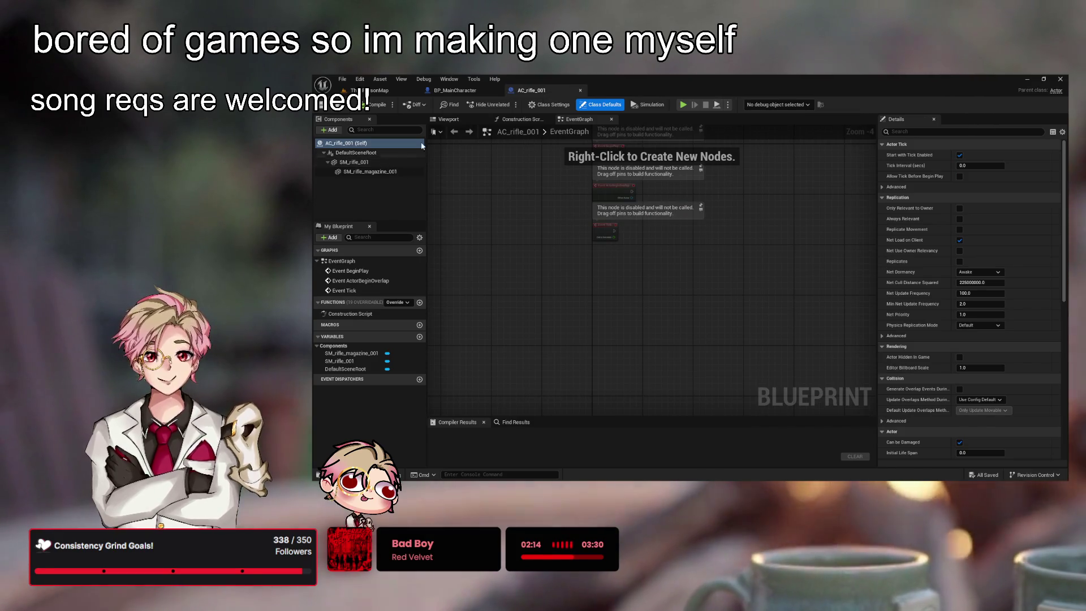
pyautogui.click(476, 90)
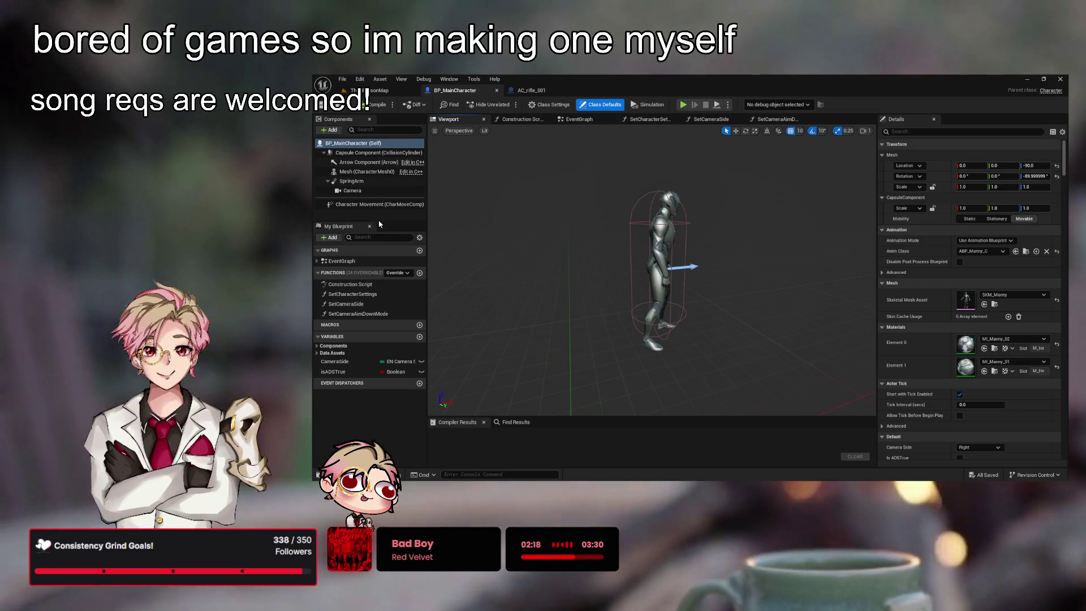
pyautogui.hotkey('ctrl', 'v')
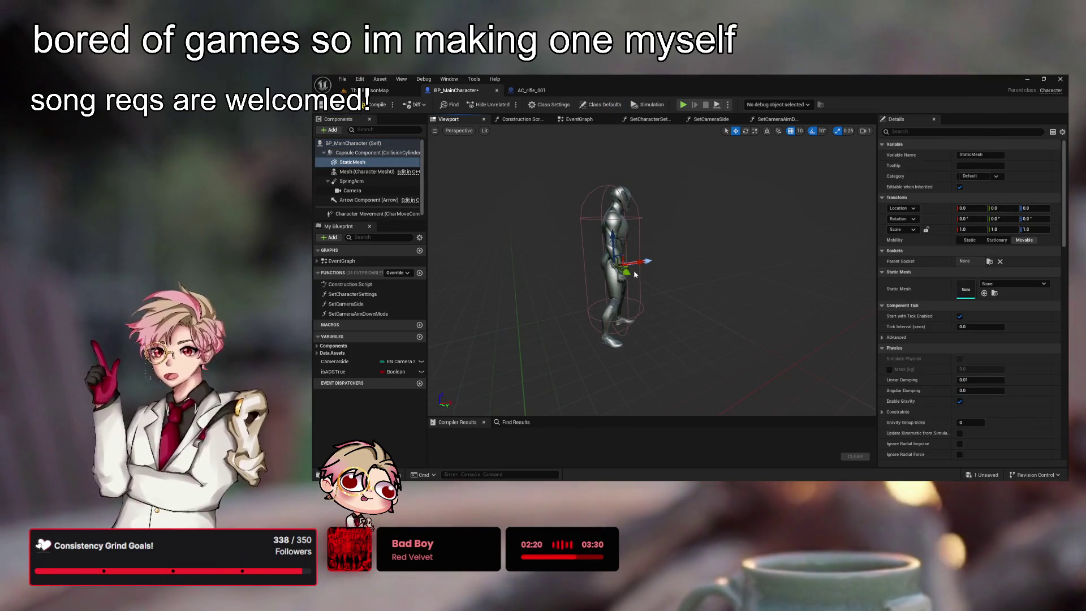
# - Offset the new mesh component 70 in Y, rename it GunMesh, and compile
pyautogui.moveTo(625, 274); pyautogui.dragTo(657, 298)
pyautogui.press('F2')
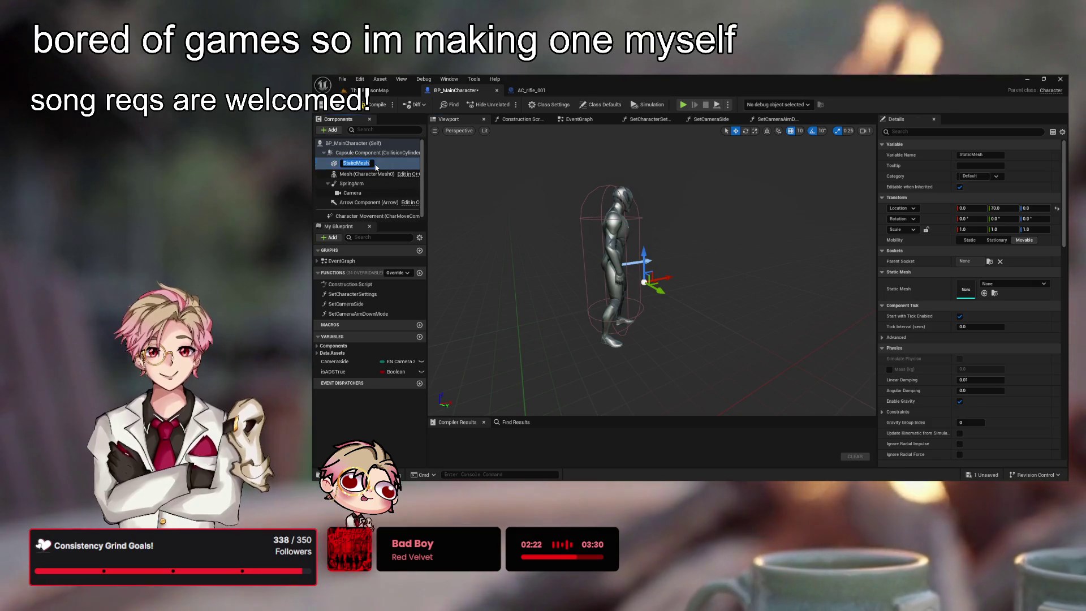
pyautogui.write('Gun')
pyautogui.press('Return')
pyautogui.moveTo(612, 208)
pyautogui.mouseDown()
pyautogui.moveTo(634, 211)
pyautogui.moveTo(600, 212)
pyautogui.moveTo(617, 214)
pyautogui.mouseUp()
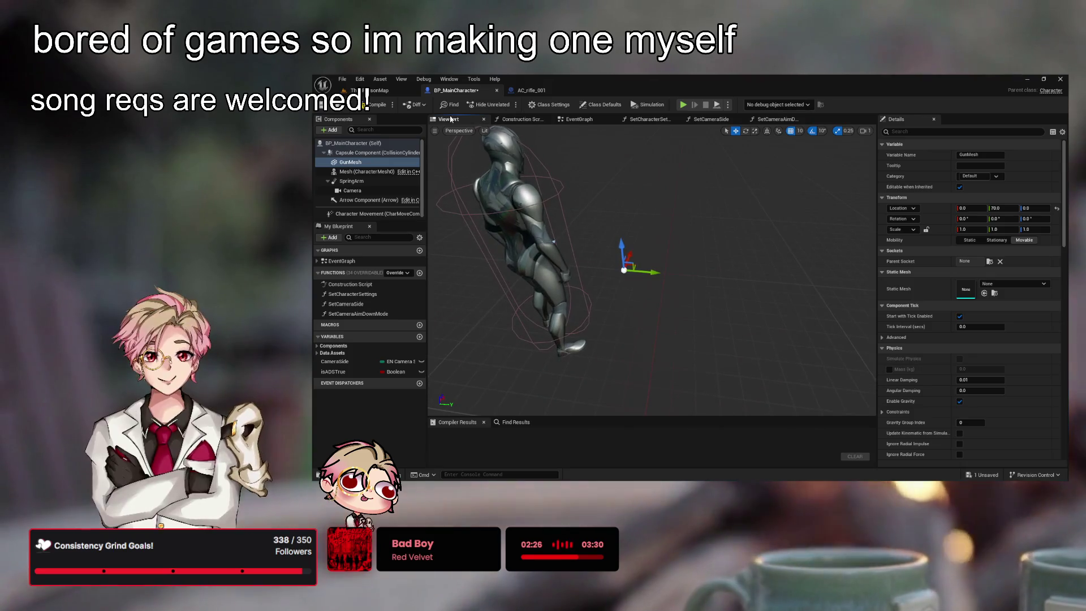
pyautogui.press('F7')
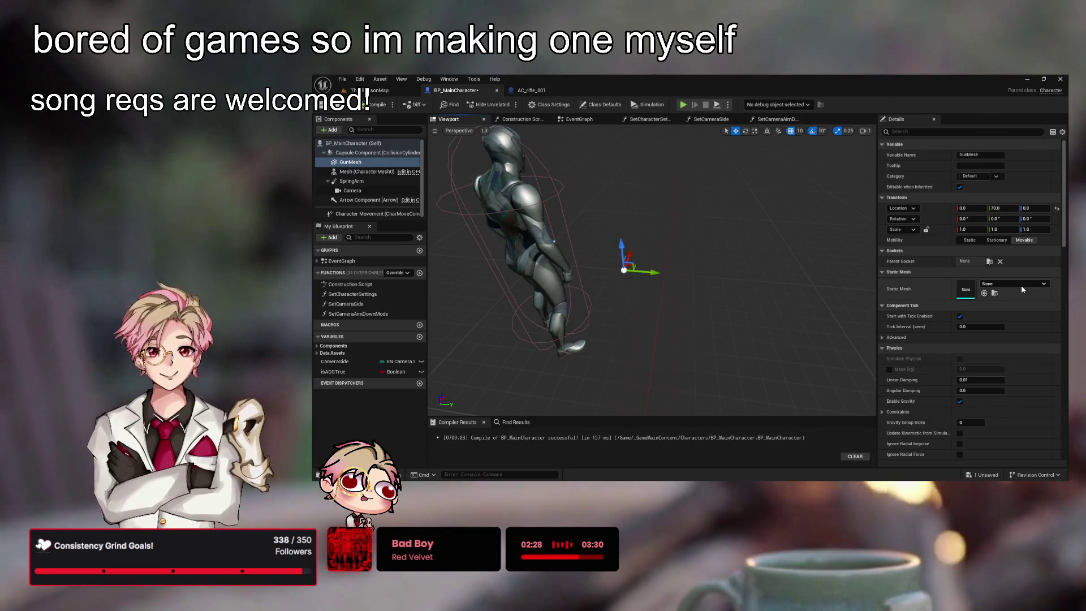
# - Assign the rifle's SM_rifle_001 mesh to GunMesh and compile the character
pyautogui.click(539, 90)
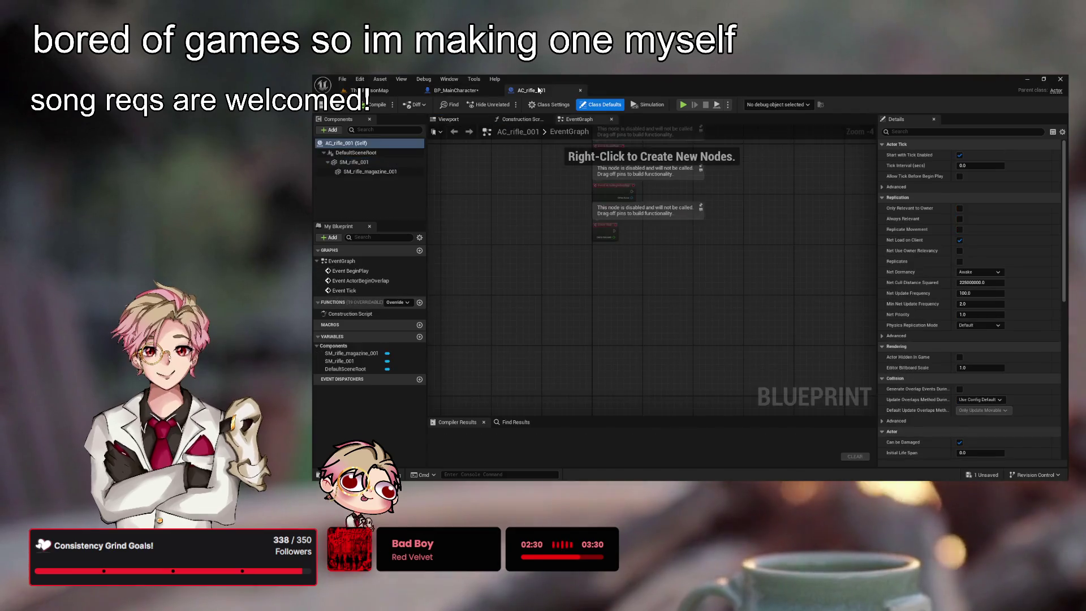
pyautogui.click(353, 162)
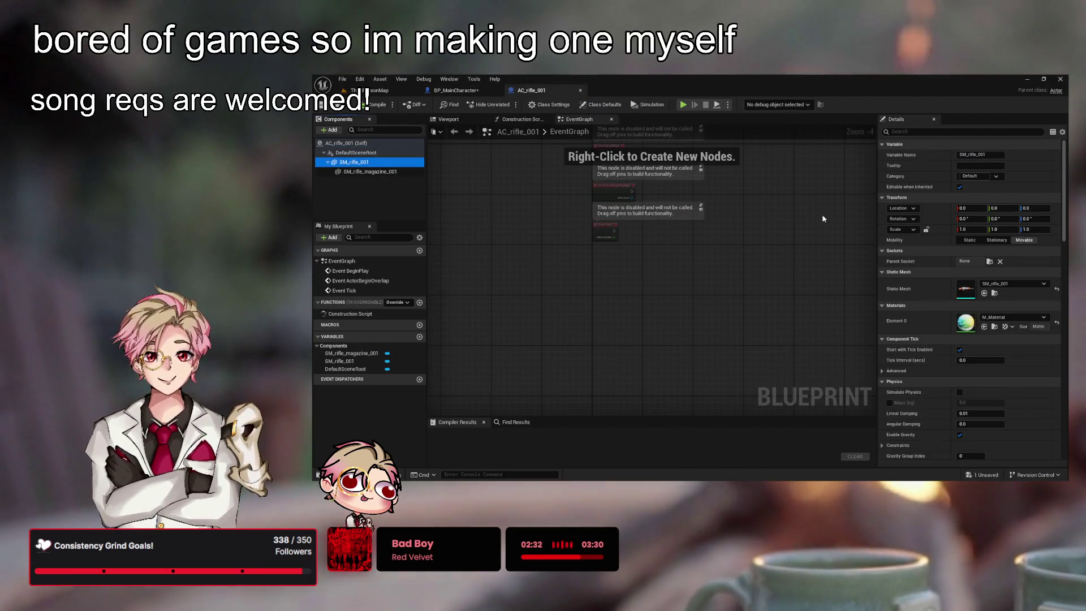
pyautogui.click(463, 90)
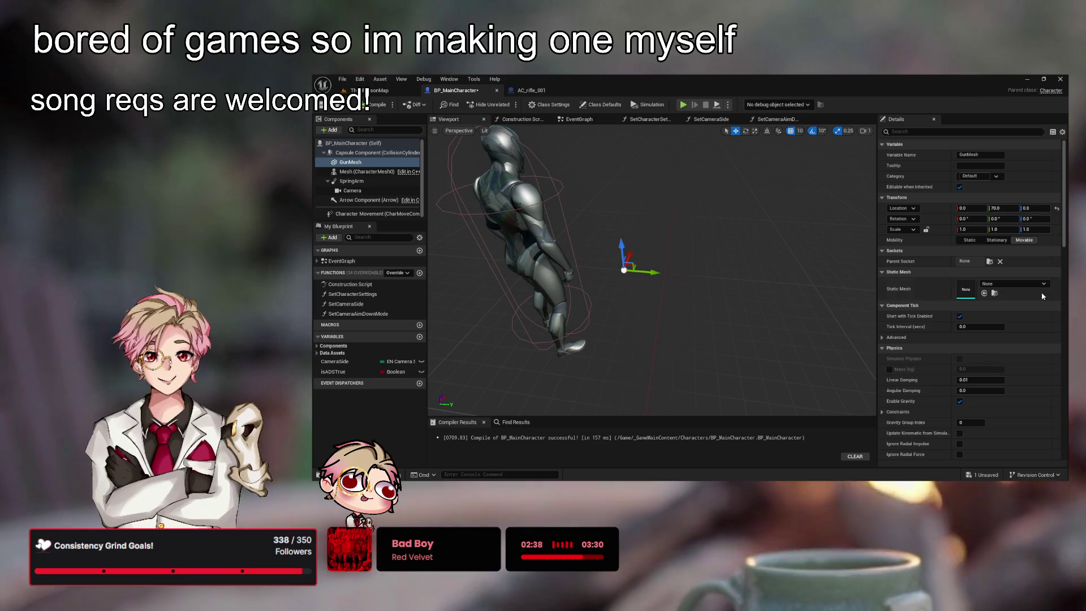
pyautogui.click(984, 293)
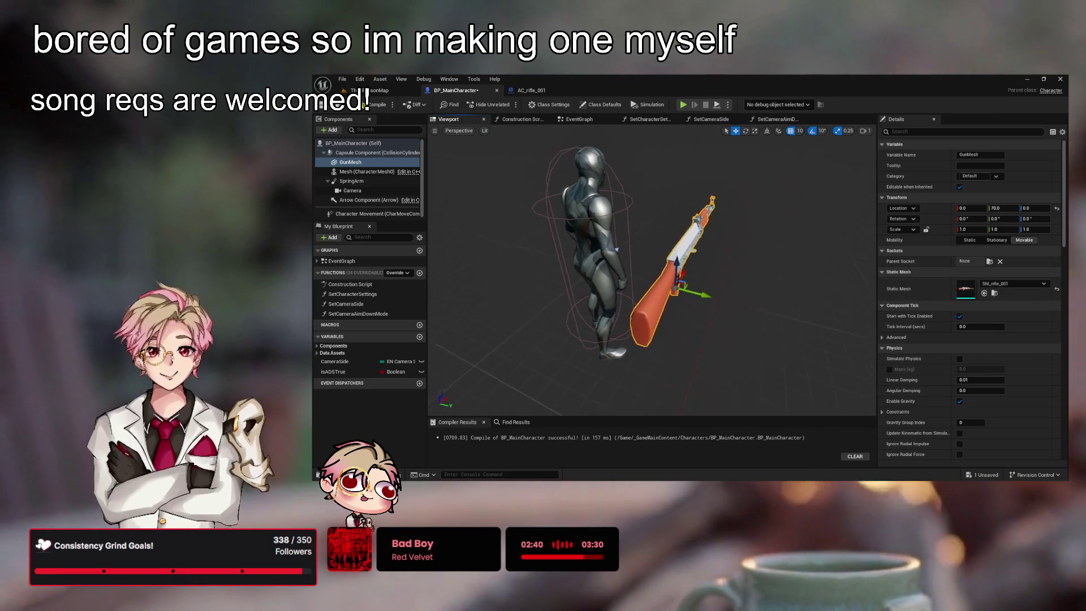
pyautogui.click(376, 104)
pyautogui.click(369, 90)
# - Play the level, running and jumping the rifle-carrying character onto platforms and blue cubes, then stop
pyautogui.click(508, 104)
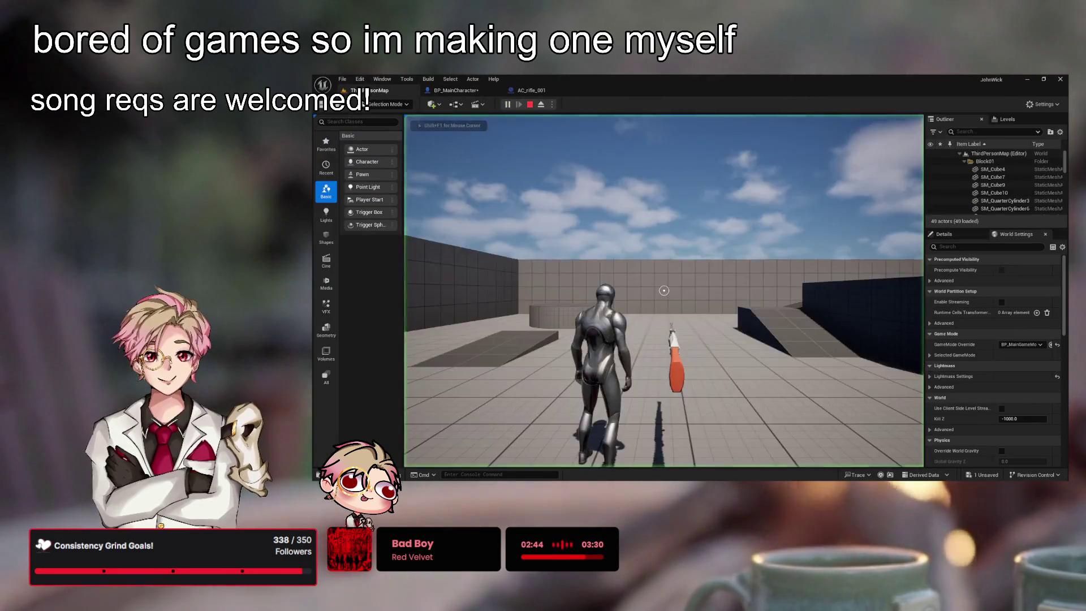
pyautogui.press('w')
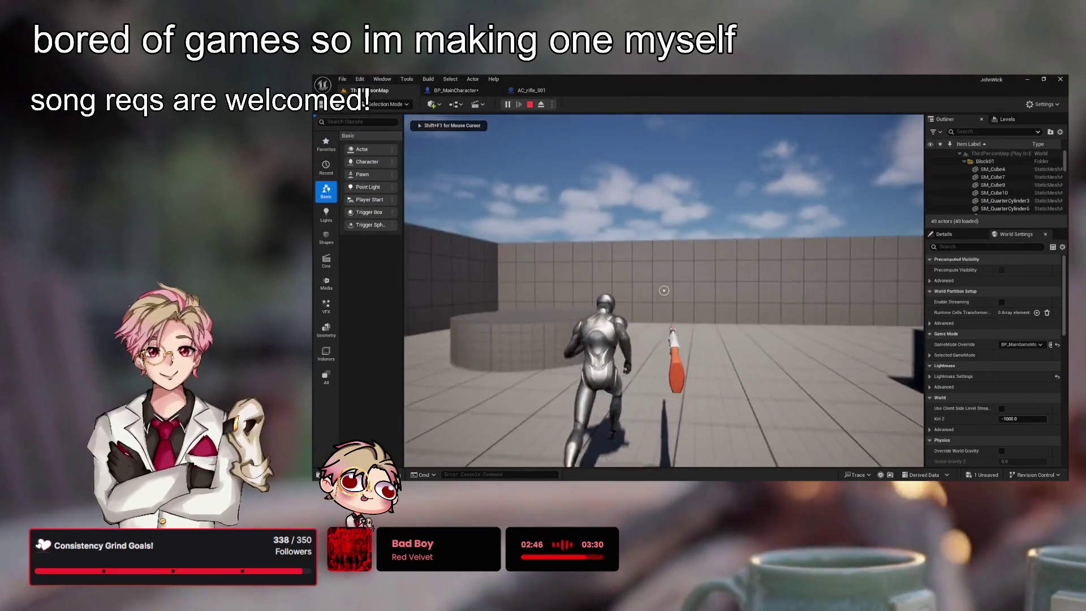
pyautogui.press('w')
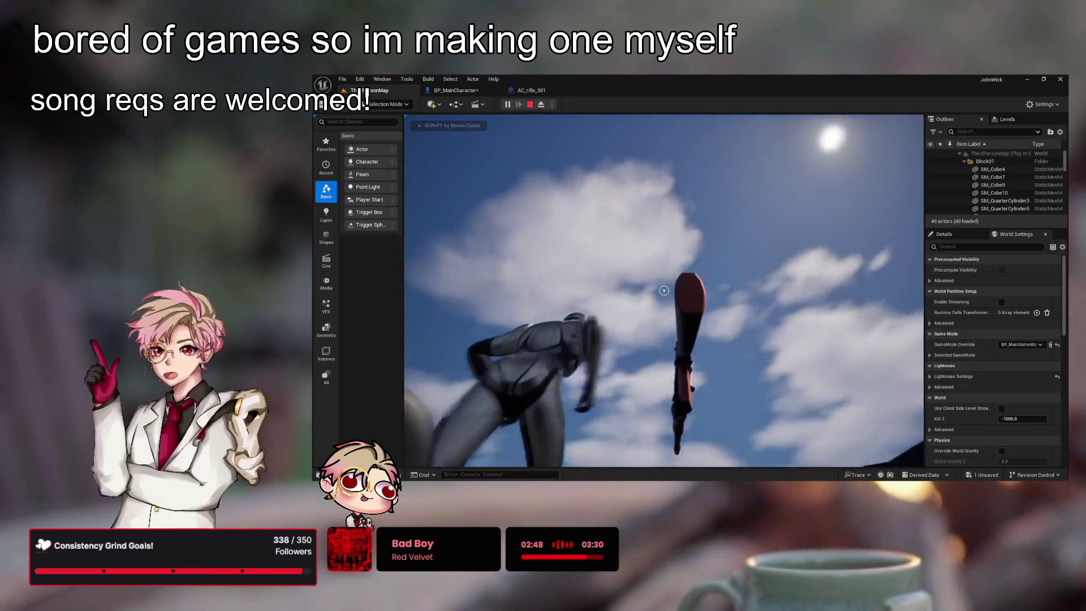
pyautogui.press('w')
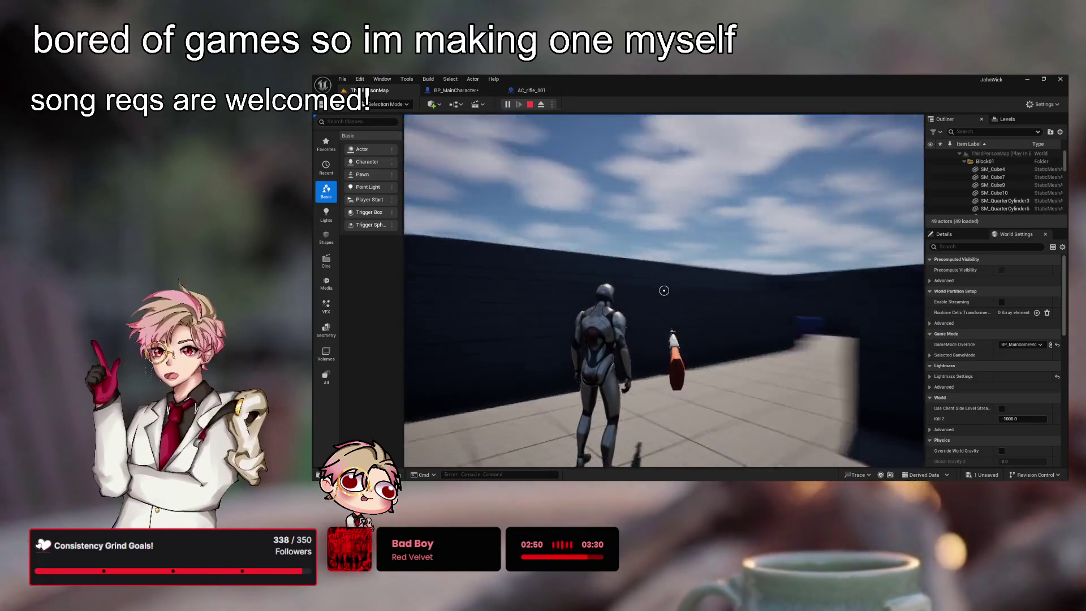
pyautogui.press('w')
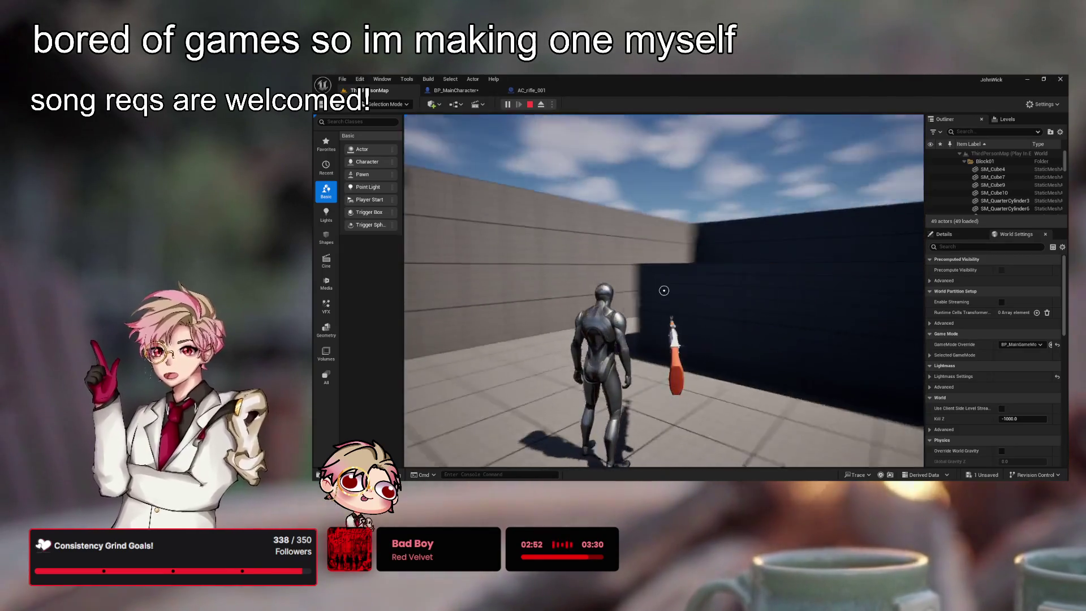
pyautogui.press('w')
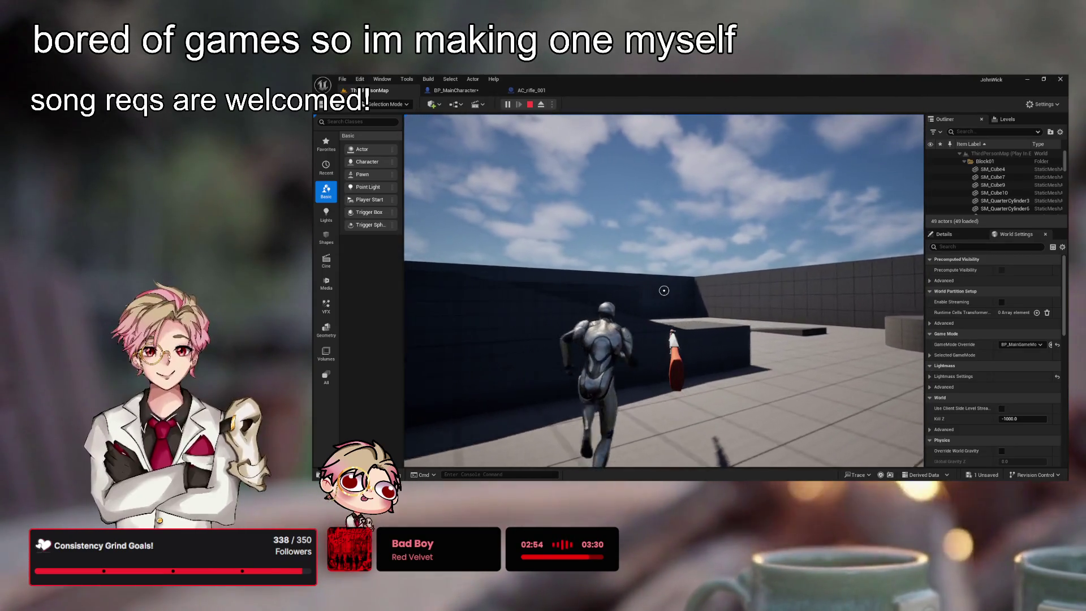
pyautogui.press('space')
pyautogui.press('w')
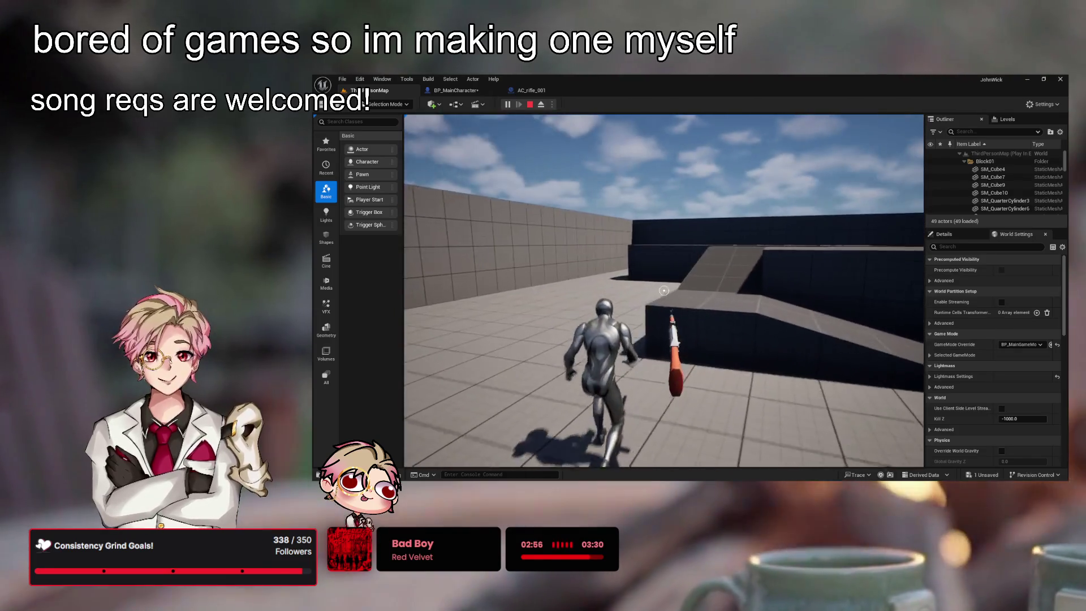
pyautogui.press('w')
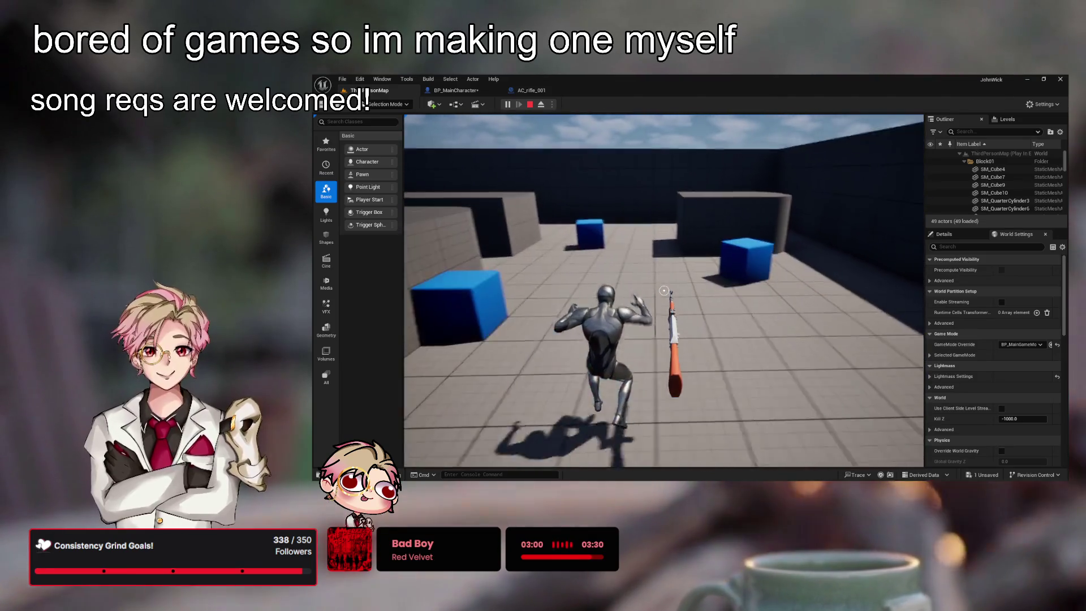
pyautogui.press('Escape')
pyautogui.click(456, 90)
# - Lock GunMesh's scale to a uniform 0.5 and pull the rifle in beside the character
pyautogui.moveTo(650, 221); pyautogui.dragTo(594, 223)
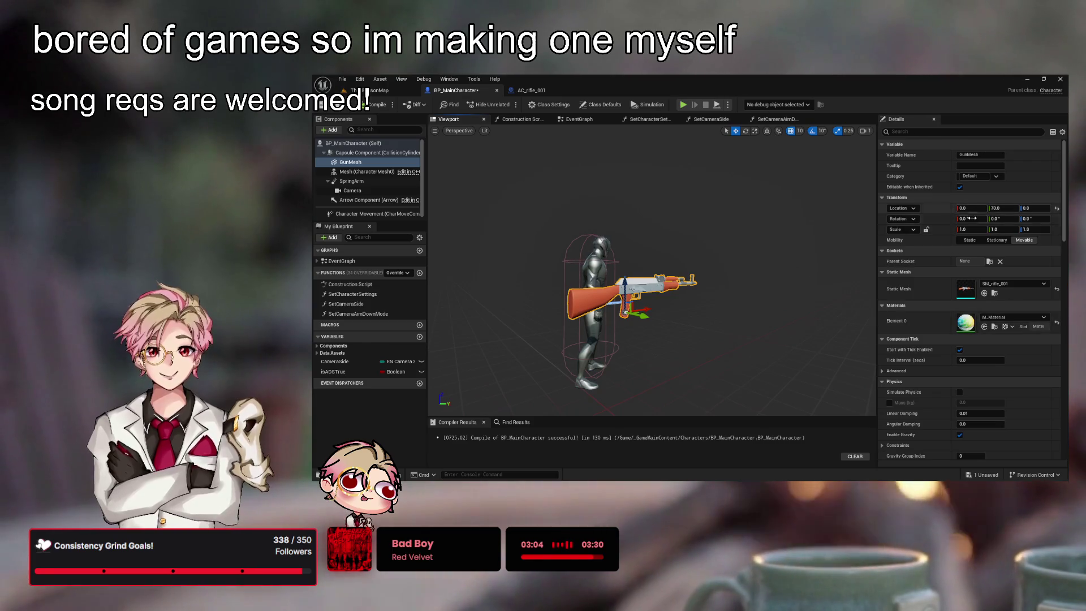
pyautogui.click(927, 229)
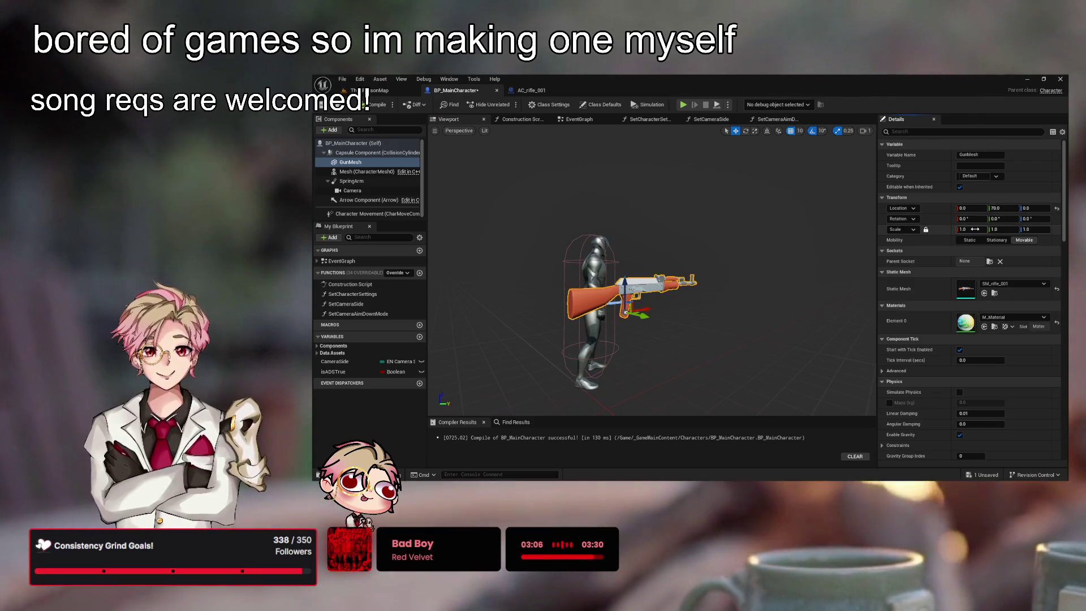
pyautogui.write('.5')
pyautogui.press('Return')
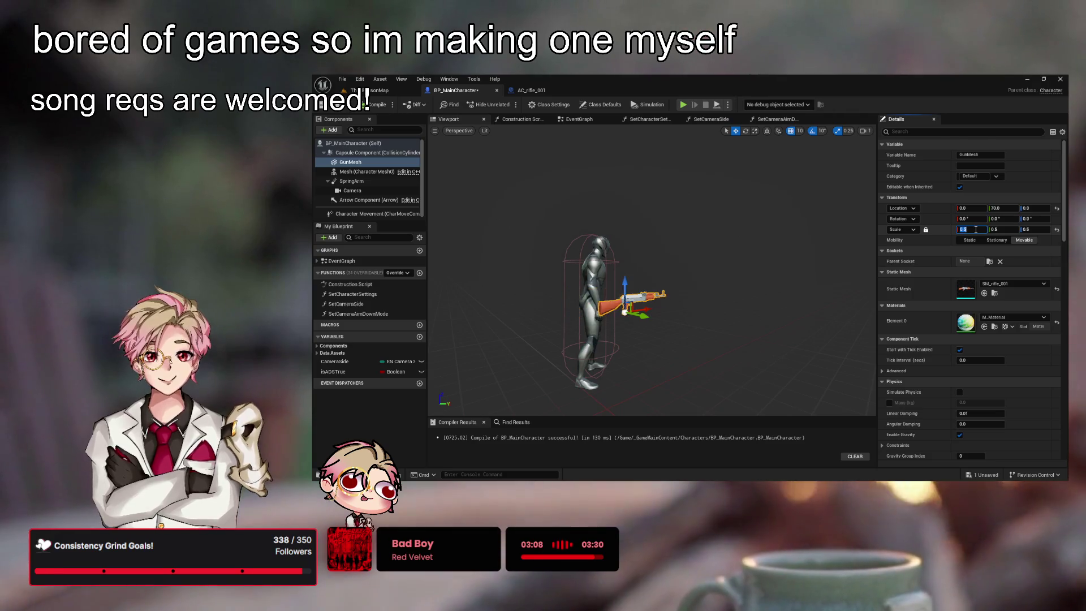
pyautogui.moveTo(644, 316)
pyautogui.mouseDown()
pyautogui.moveTo(619, 312)
pyautogui.moveTo(605, 262)
pyautogui.mouseUp()
pyautogui.press('f')
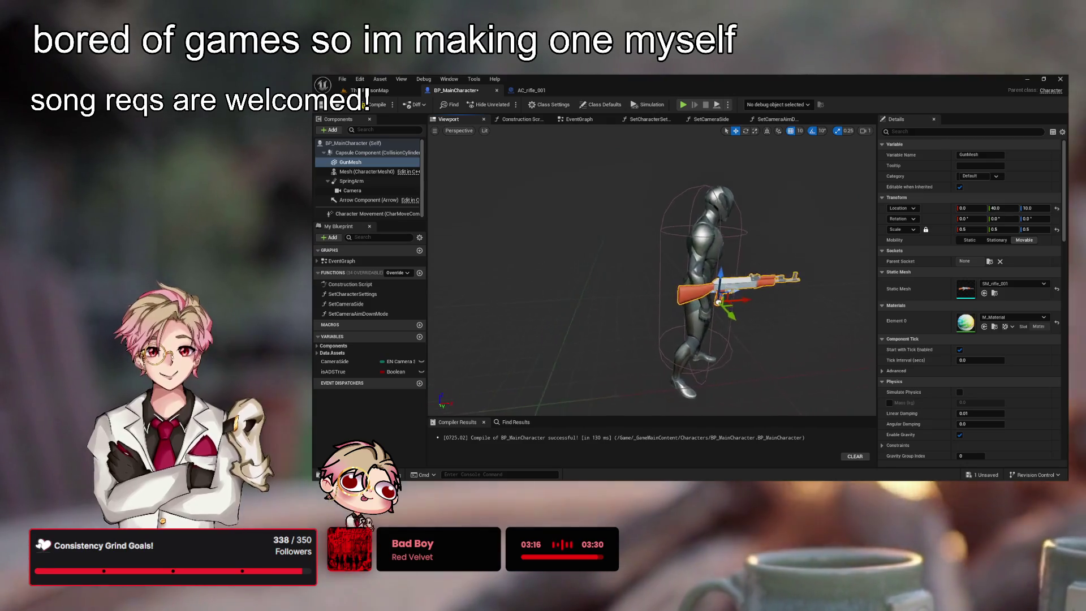
# - Try a 0.4 rifle scale, then settle back on 0.5
pyautogui.write('0.4')
pyautogui.press('Return')
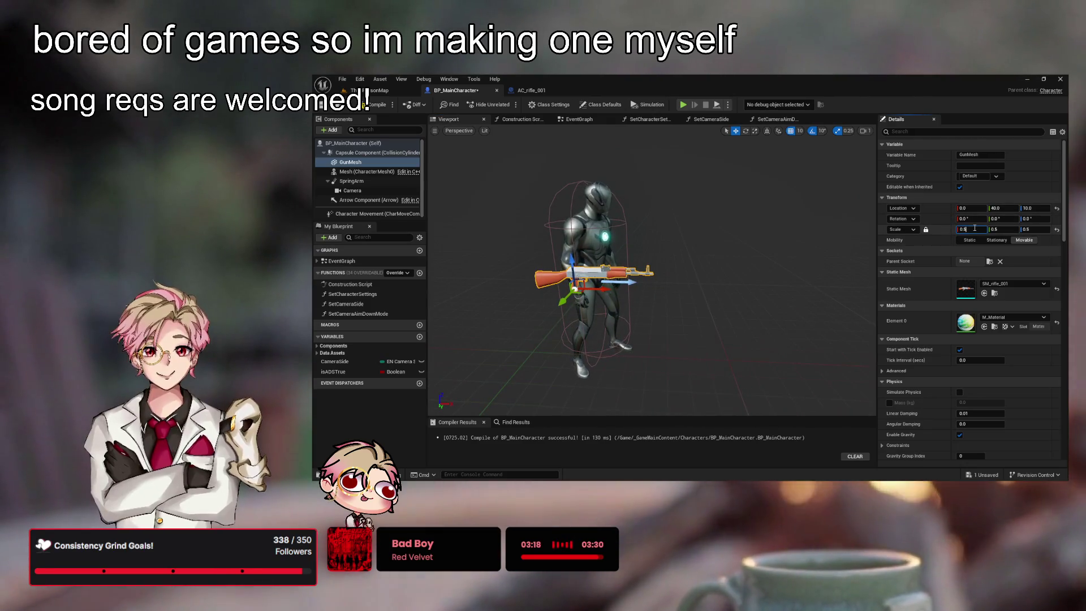
pyautogui.click(983, 229)
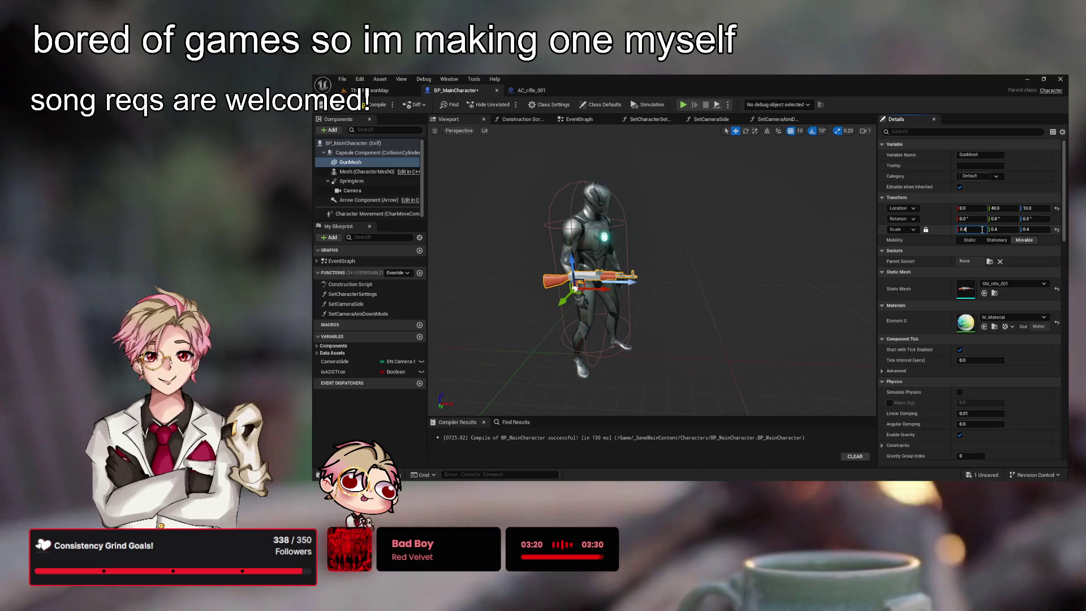
pyautogui.press('BackSpace')
pyautogui.write('5')
pyautogui.press('Return')
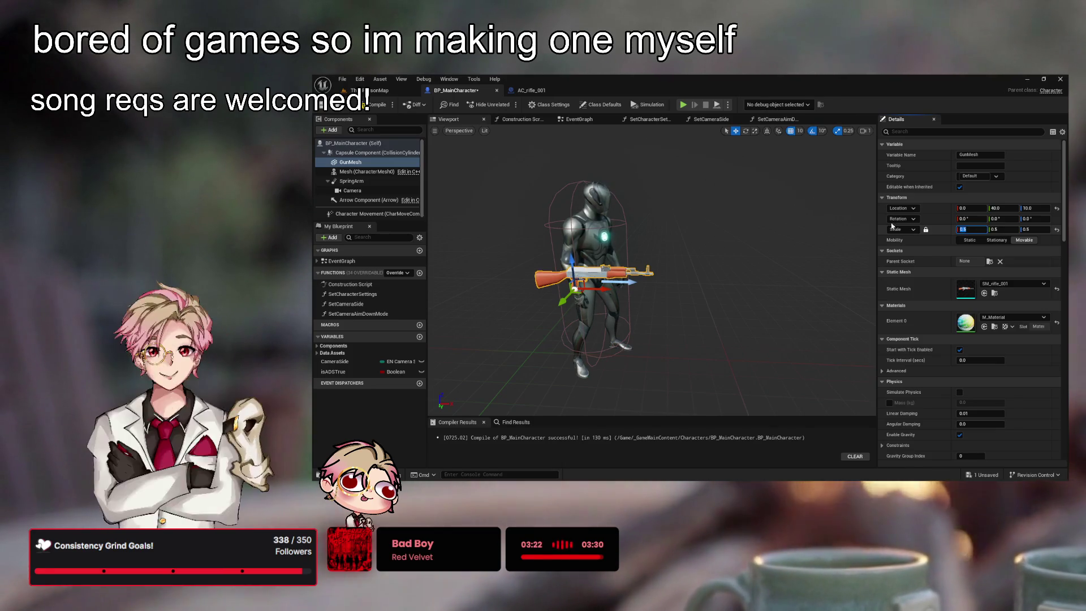
pyautogui.click(374, 91)
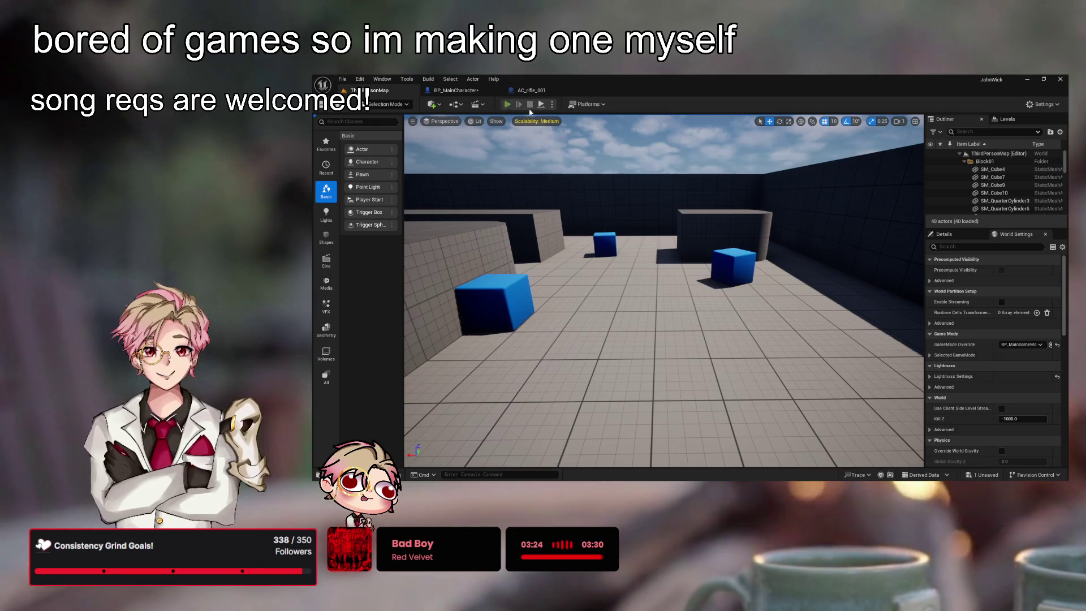
# - Play the level, running and jumping past platforms and blue cubes to check the smaller rifle
pyautogui.click(508, 104)
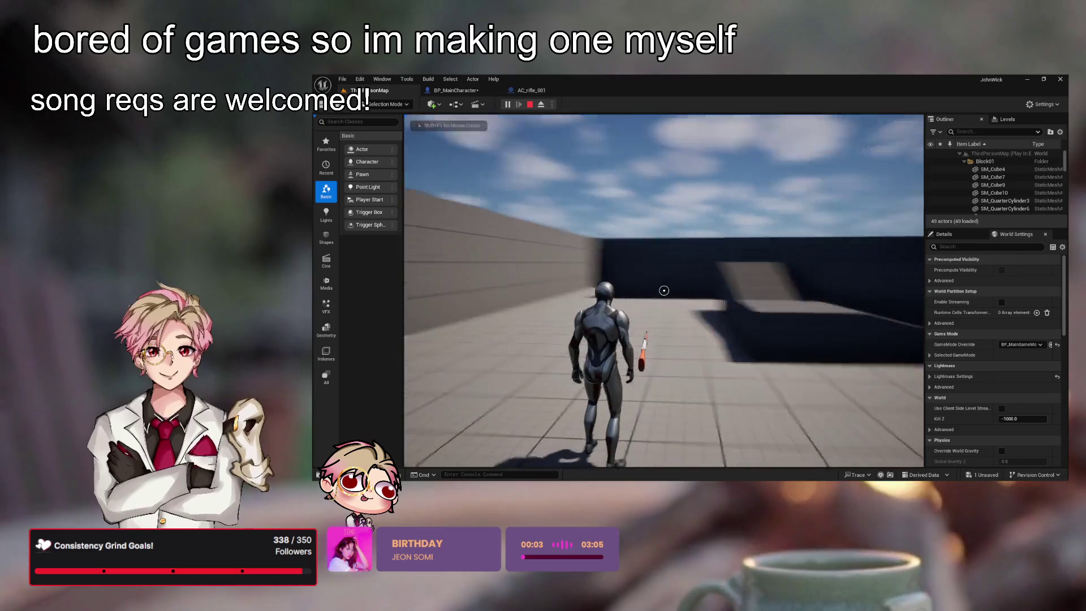
pyautogui.press('w')
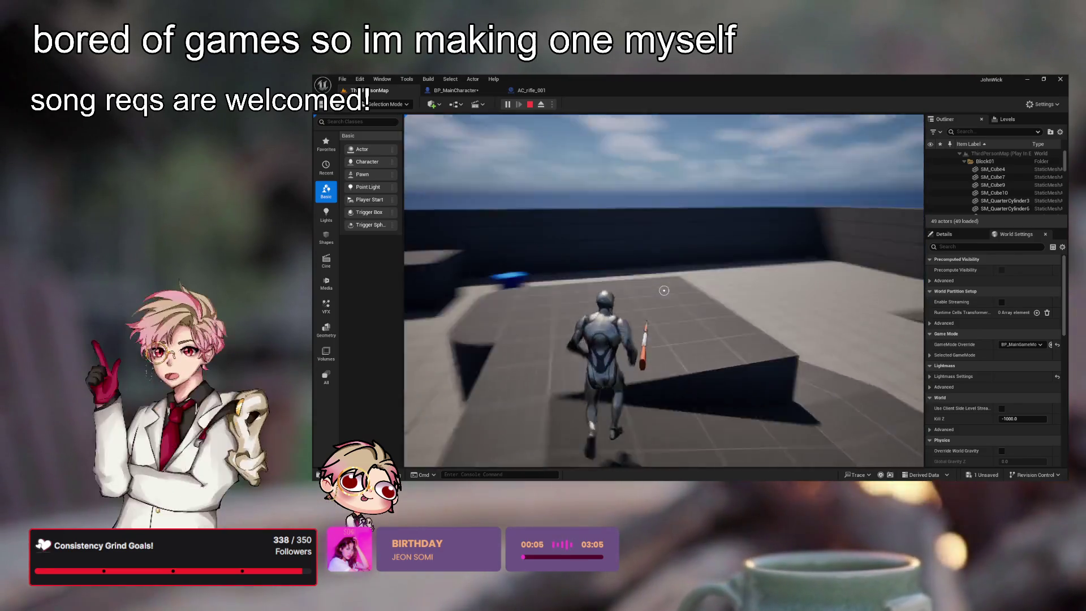
pyautogui.press('space')
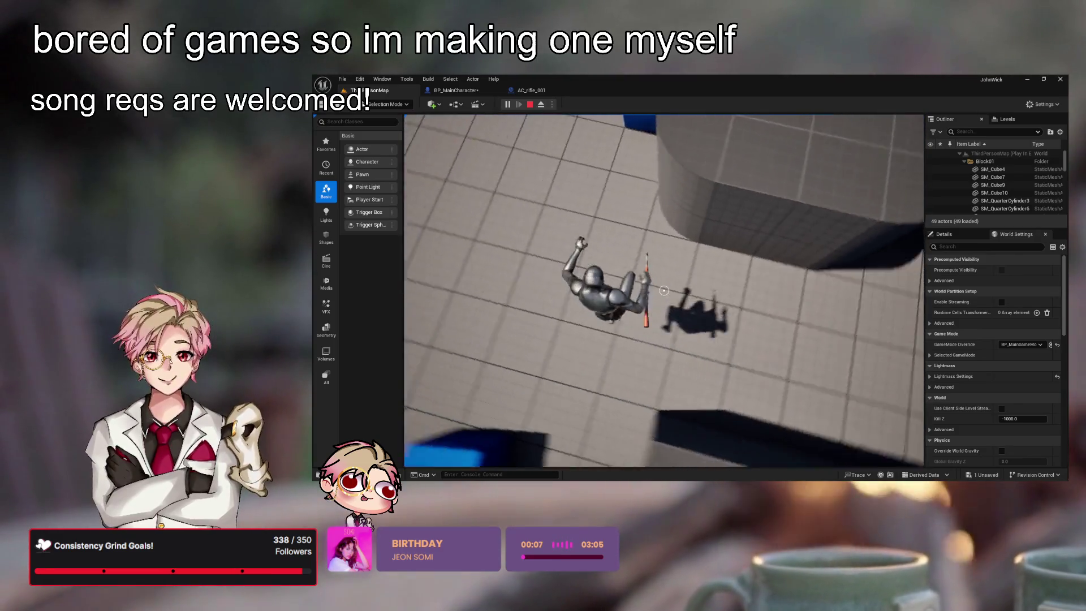
pyautogui.press('w')
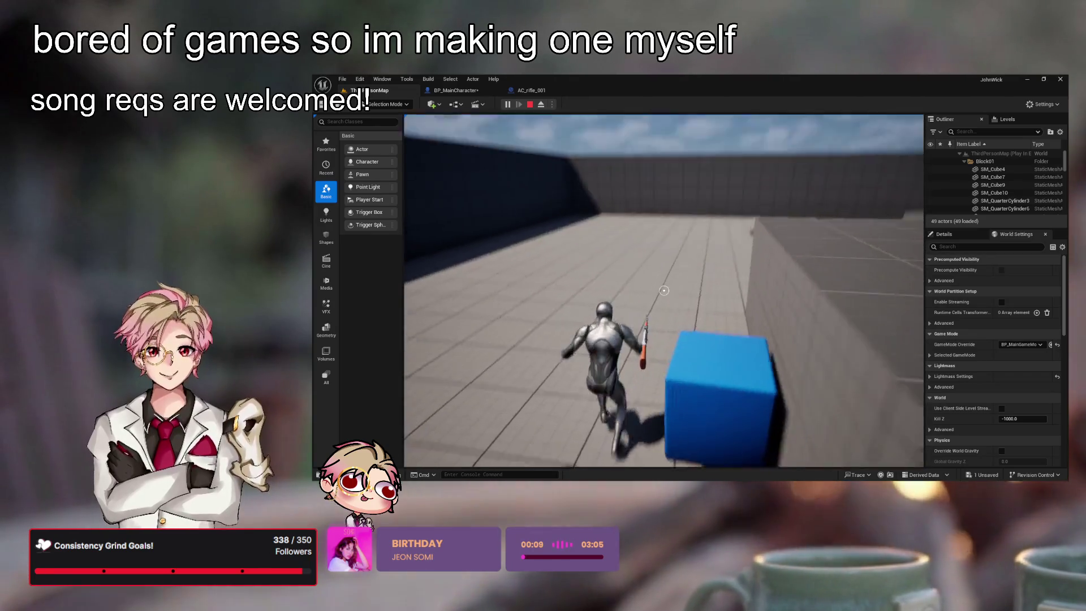
pyautogui.press('w')
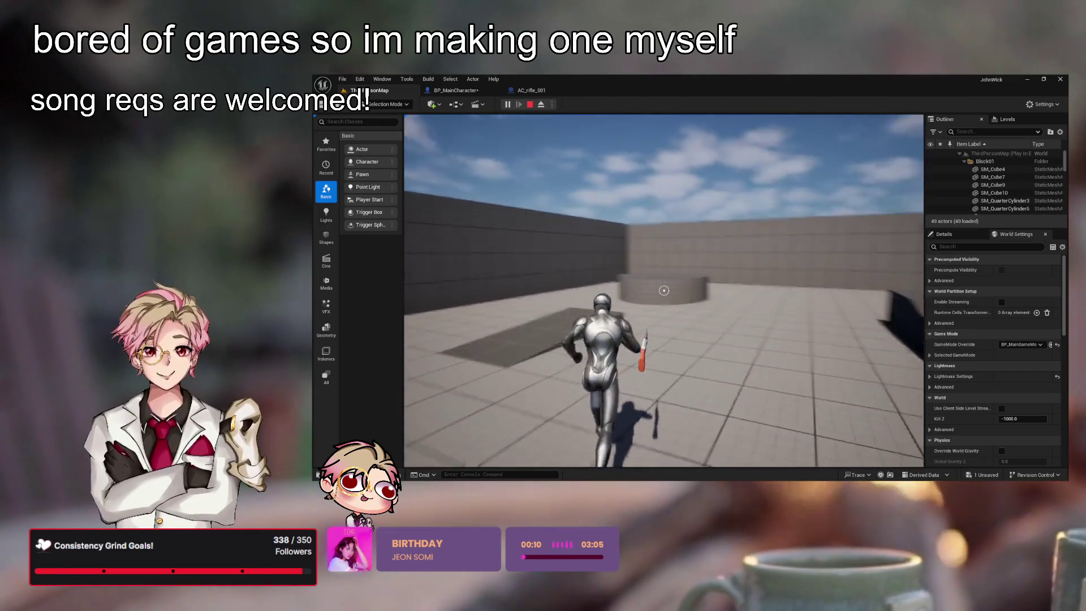
pyautogui.press('w')
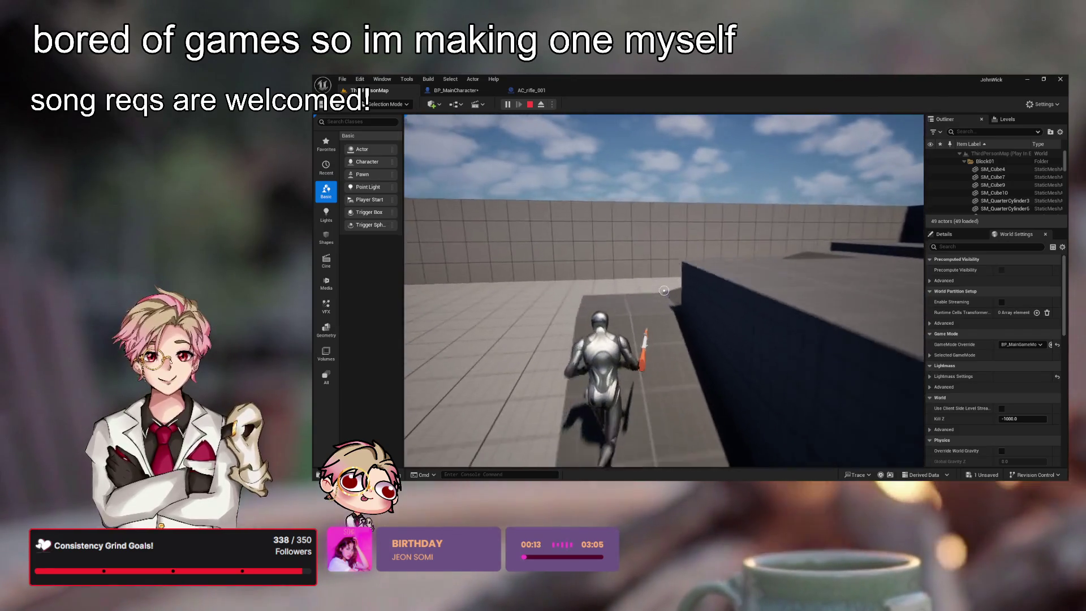
pyautogui.press('w')
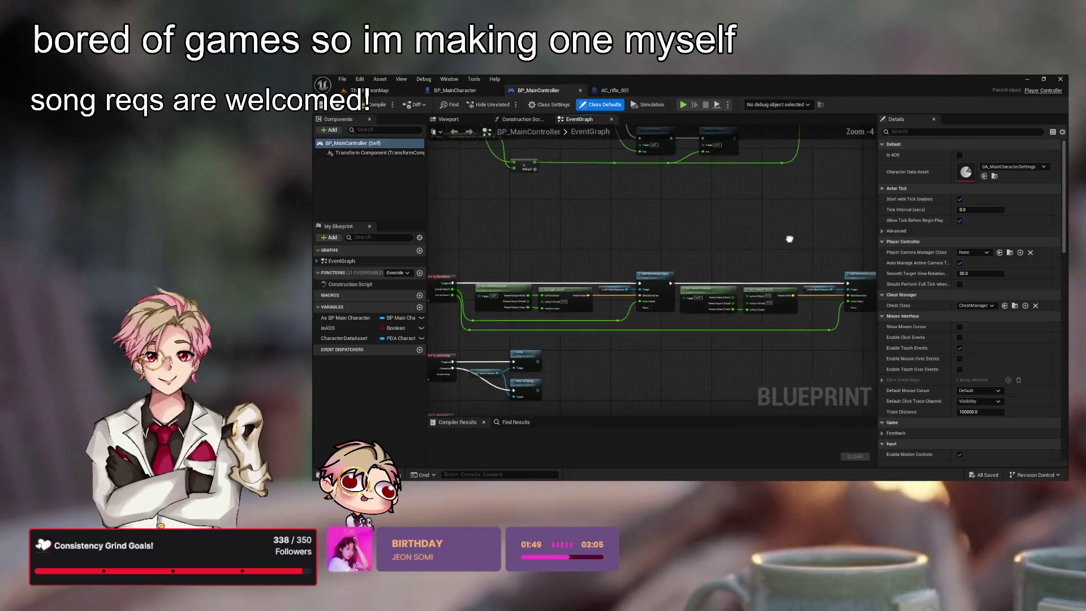
# - Pan and zoom the BP_MainController Event Graph to frame the IA_MainADS event node
pyautogui.scroll(-1, 696, 223)
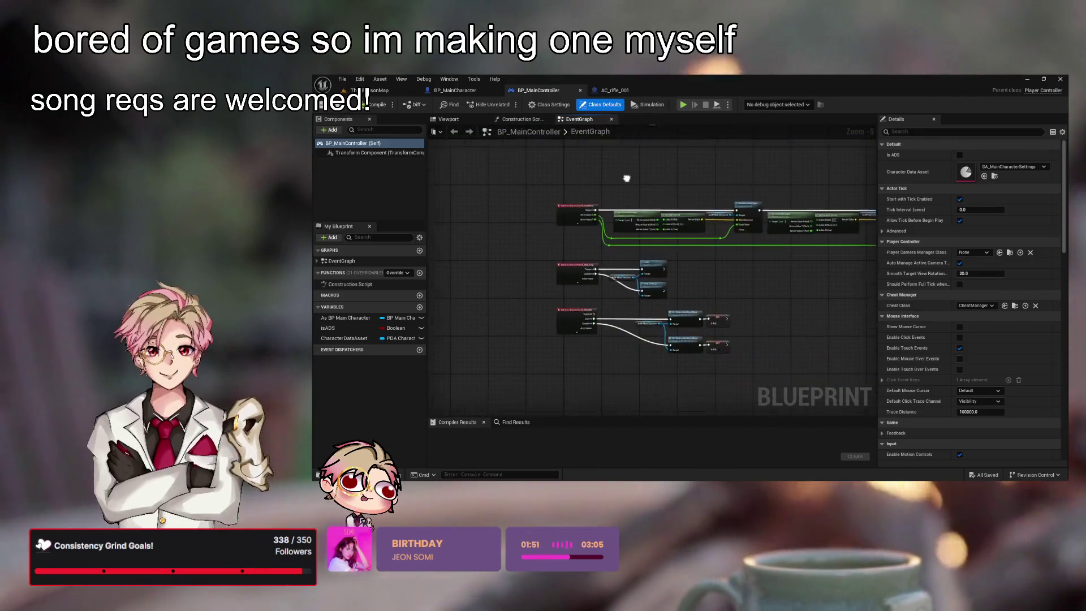
pyautogui.scroll(-1, 627, 179)
pyautogui.click(647, 251)
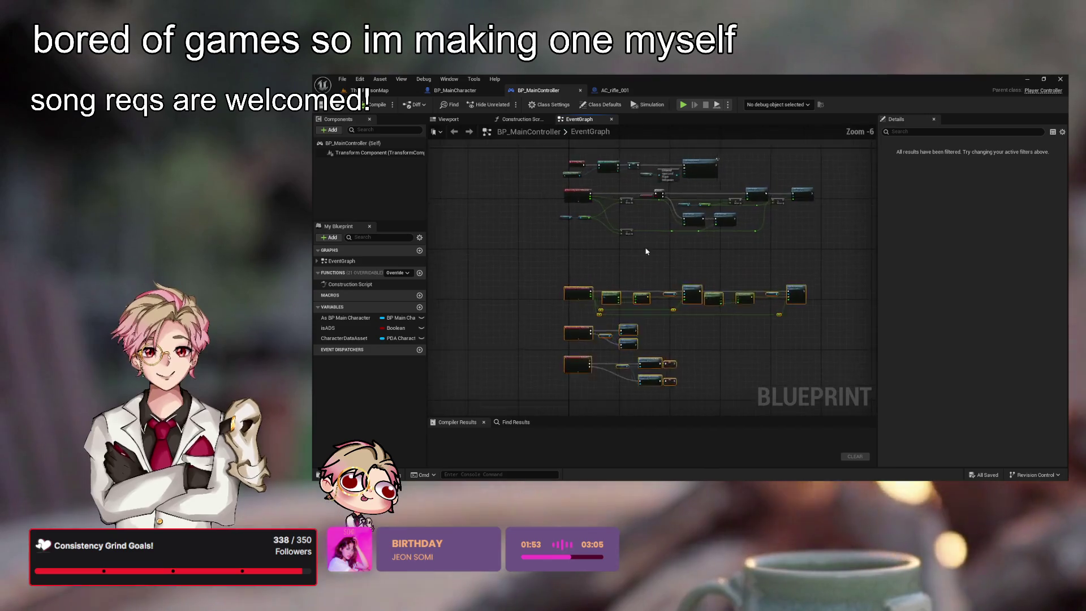
pyautogui.scroll(1, 637, 300)
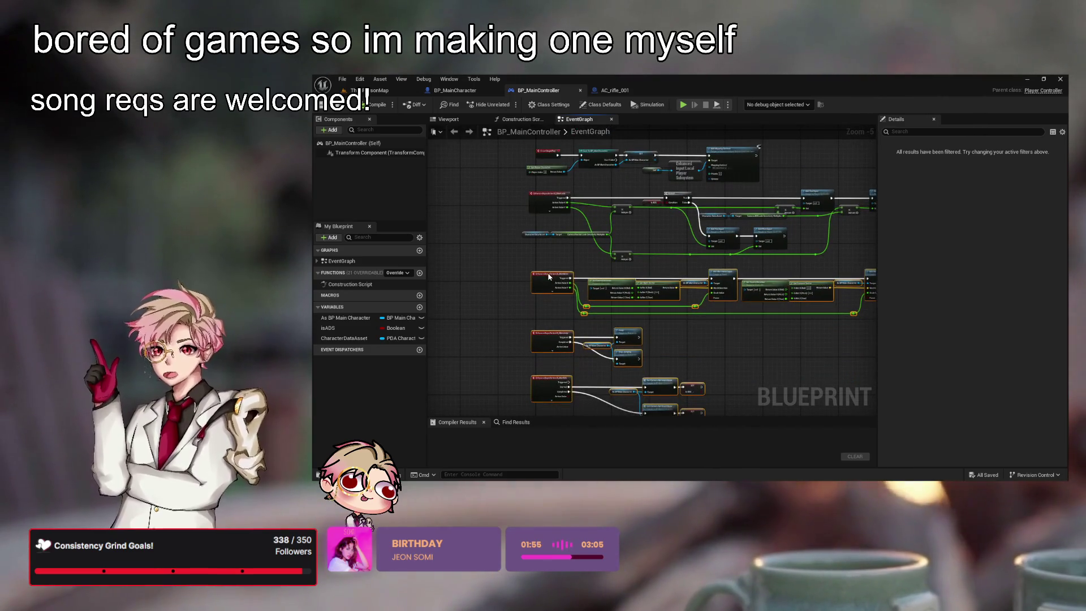
pyautogui.moveTo(780, 348)
pyautogui.mouseDown()
pyautogui.moveTo(710, 330)
pyautogui.moveTo(750, 262)
pyautogui.mouseUp()
pyautogui.scroll(3, 562, 294)
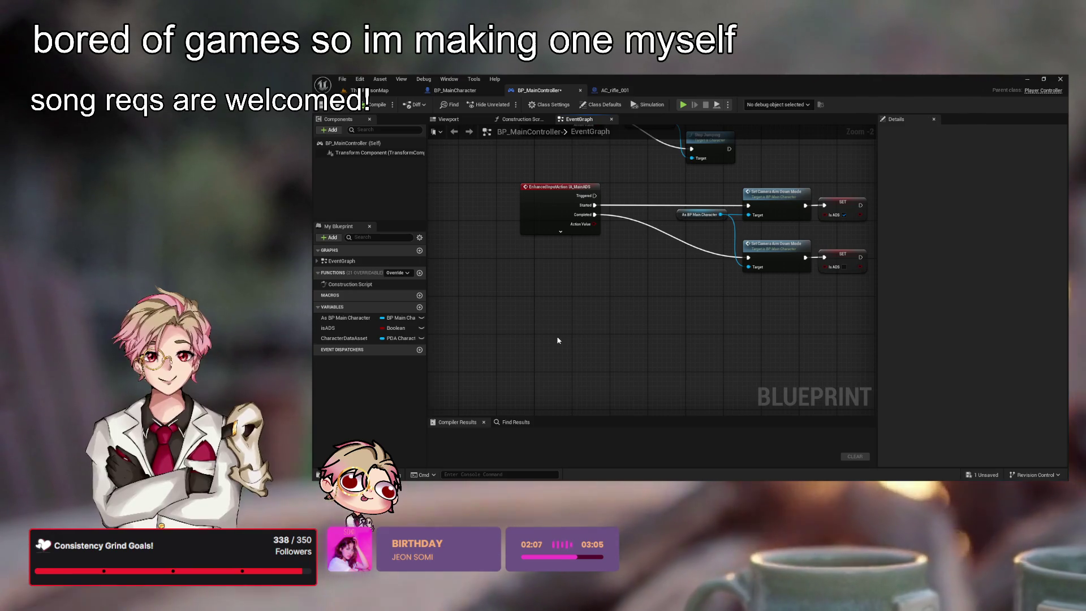
# - Paste an IA_MainShoot event below the aim events plus a main character getter, and save
pyautogui.hotkey('ctrl', 'v')
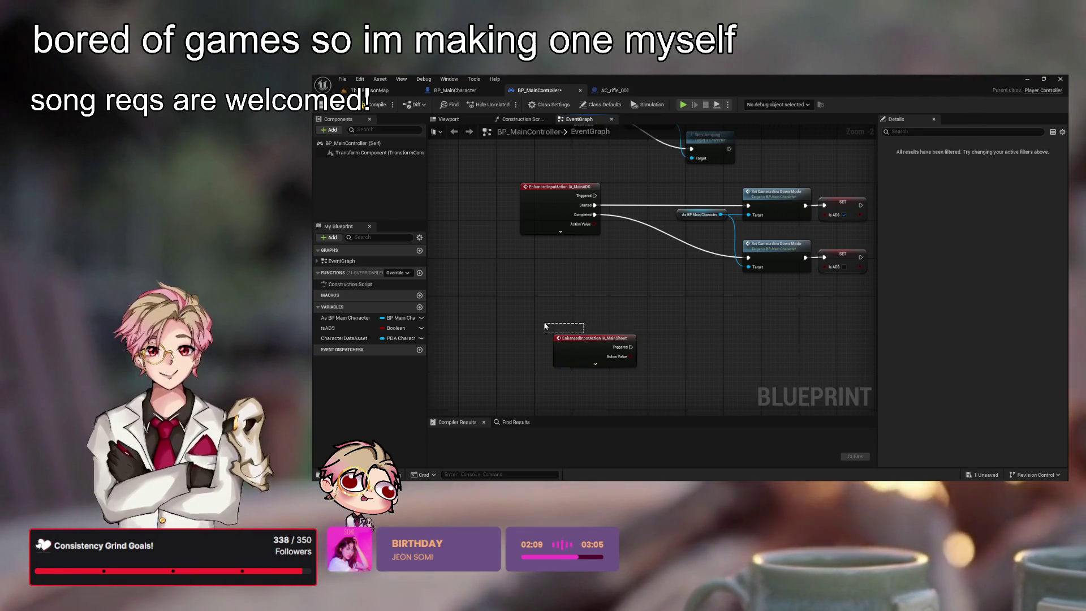
pyautogui.moveTo(599, 332); pyautogui.dragTo(559, 322)
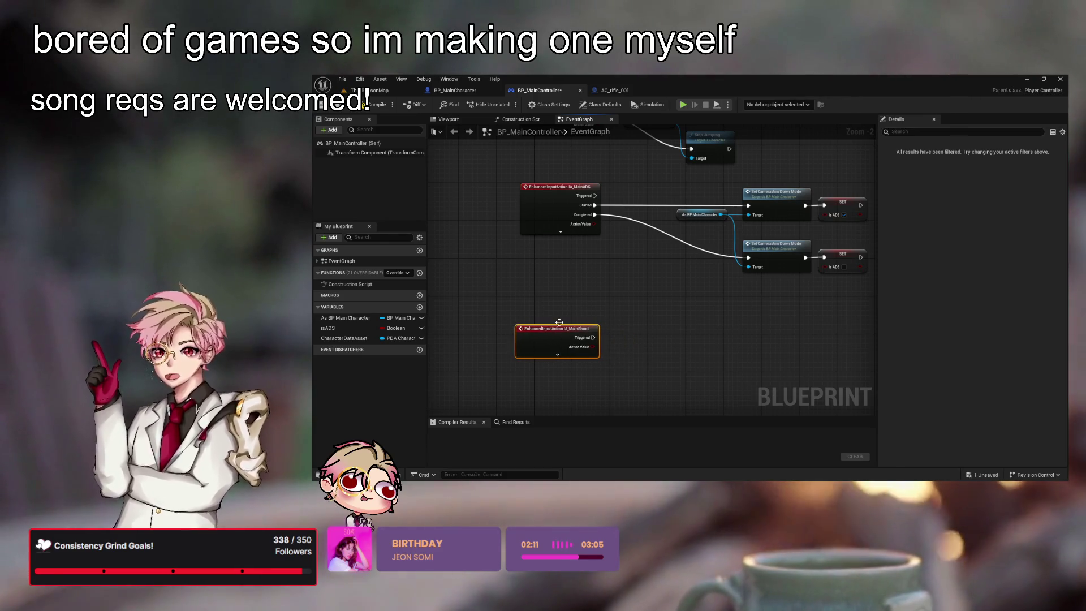
pyautogui.hotkey('ctrl', 's')
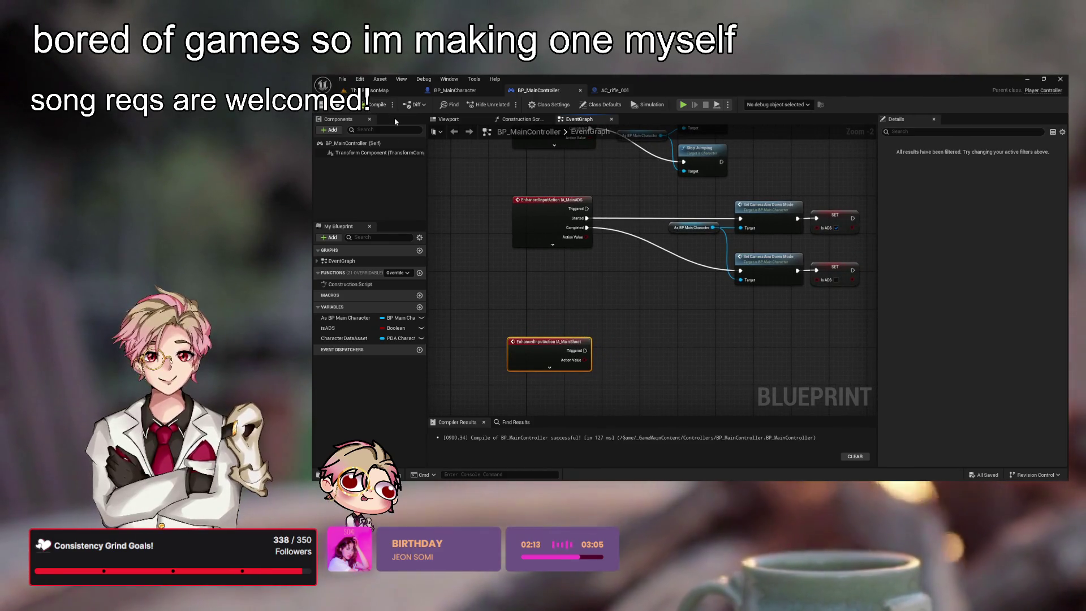
pyautogui.click(589, 276)
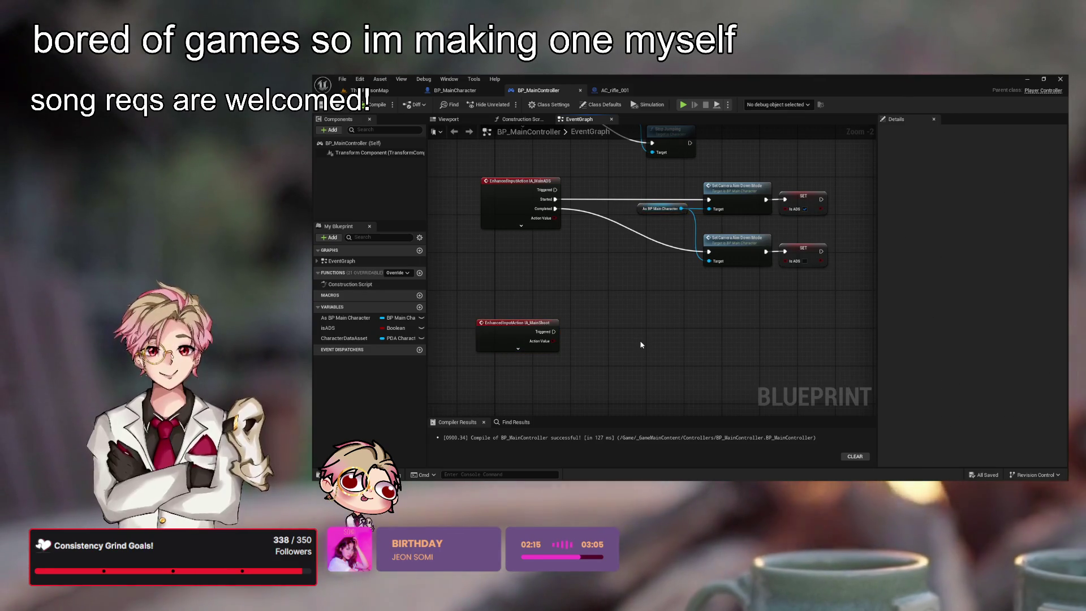
pyautogui.hotkey('ctrl', 'v')
pyautogui.click(598, 310)
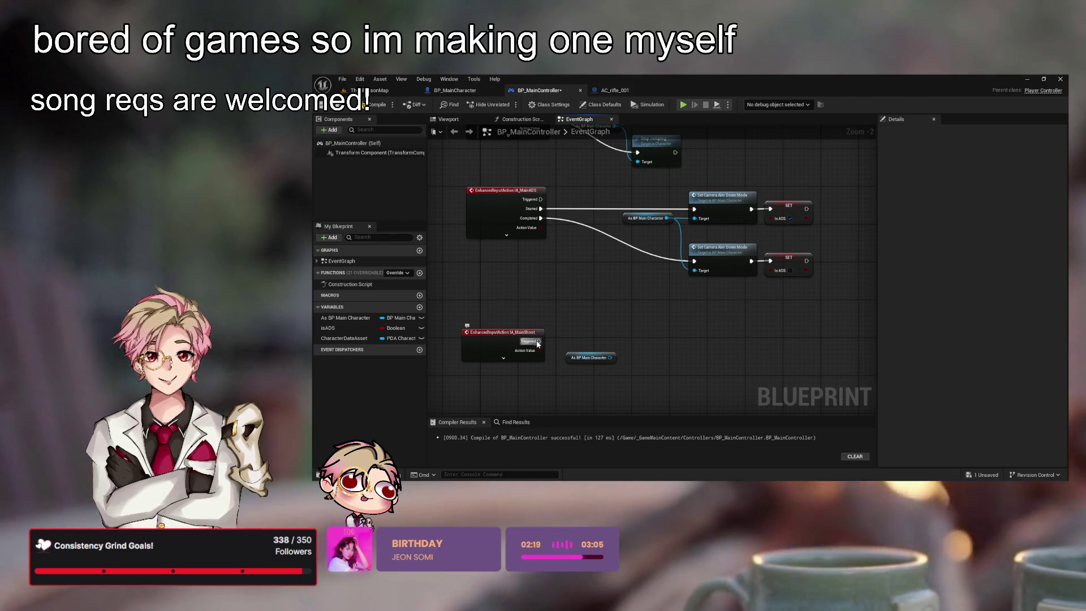
# - Add a Set Camera Aim Down Mode call, wire As BP Main Character to Target, then delete the call
pyautogui.hotkey('ctrl', 'v')
pyautogui.moveTo(686, 366)
pyautogui.mouseDown()
pyautogui.moveTo(644, 329)
pyautogui.moveTo(657, 348)
pyautogui.mouseUp()
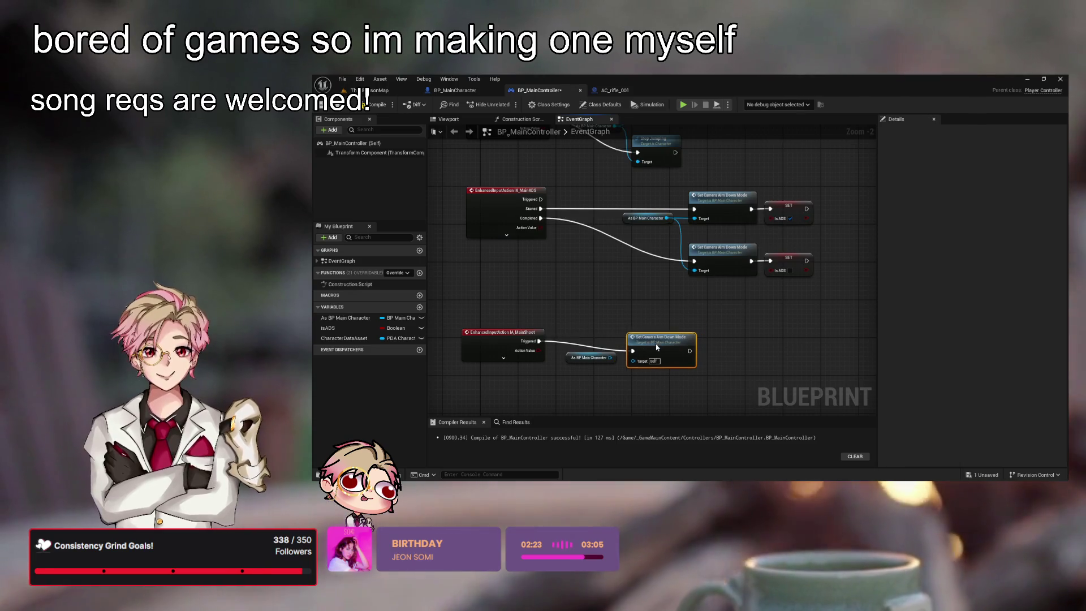
pyautogui.press('q')
pyautogui.click(679, 383)
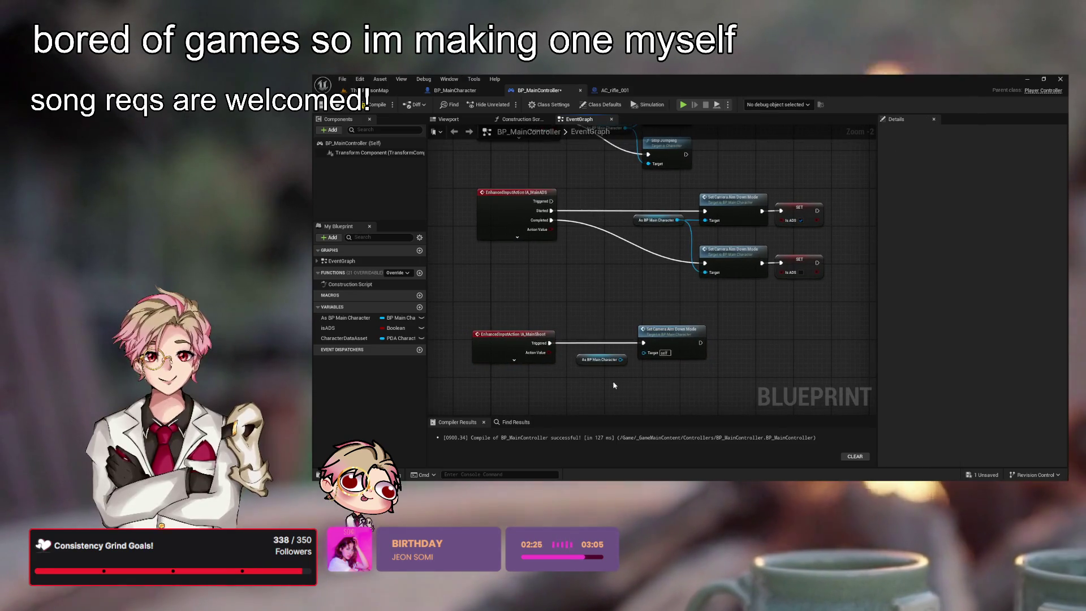
pyautogui.click(600, 360)
pyautogui.click(626, 366)
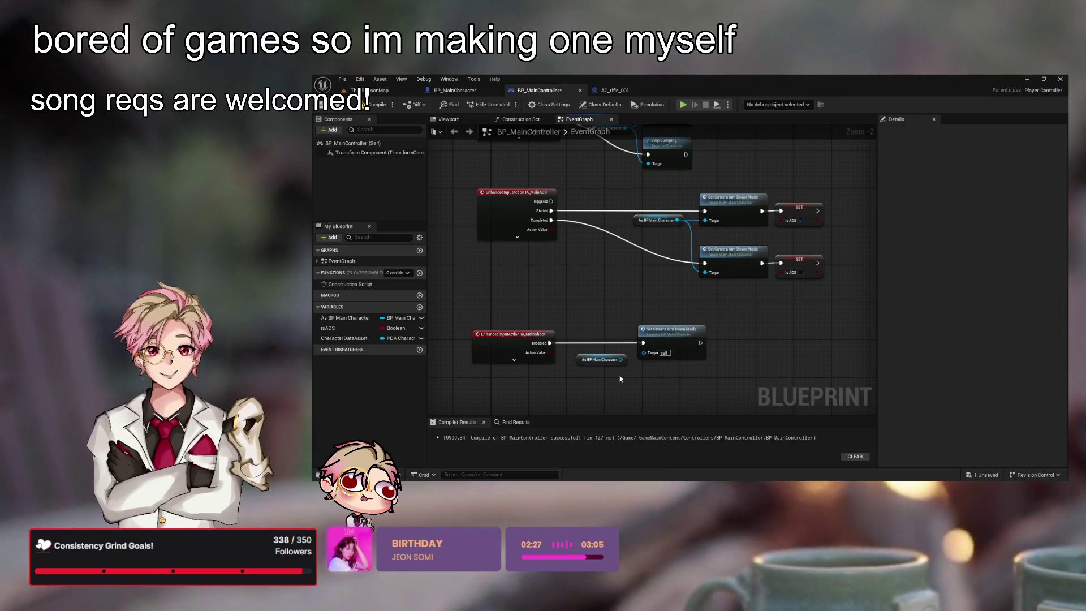
pyautogui.click(621, 361)
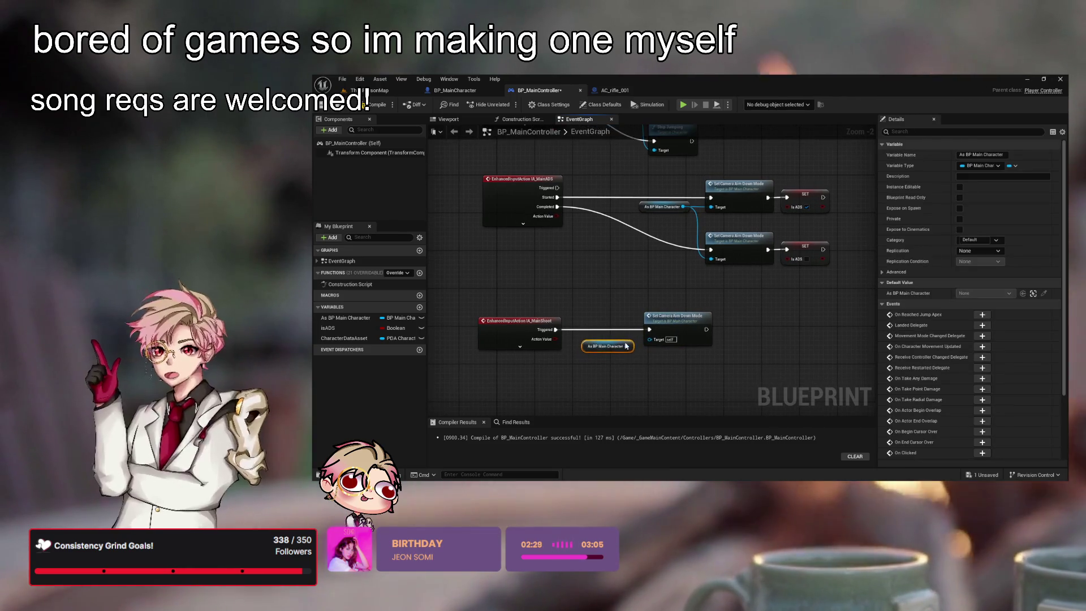
pyautogui.moveTo(631, 340); pyautogui.dragTo(650, 339)
pyautogui.click(667, 378)
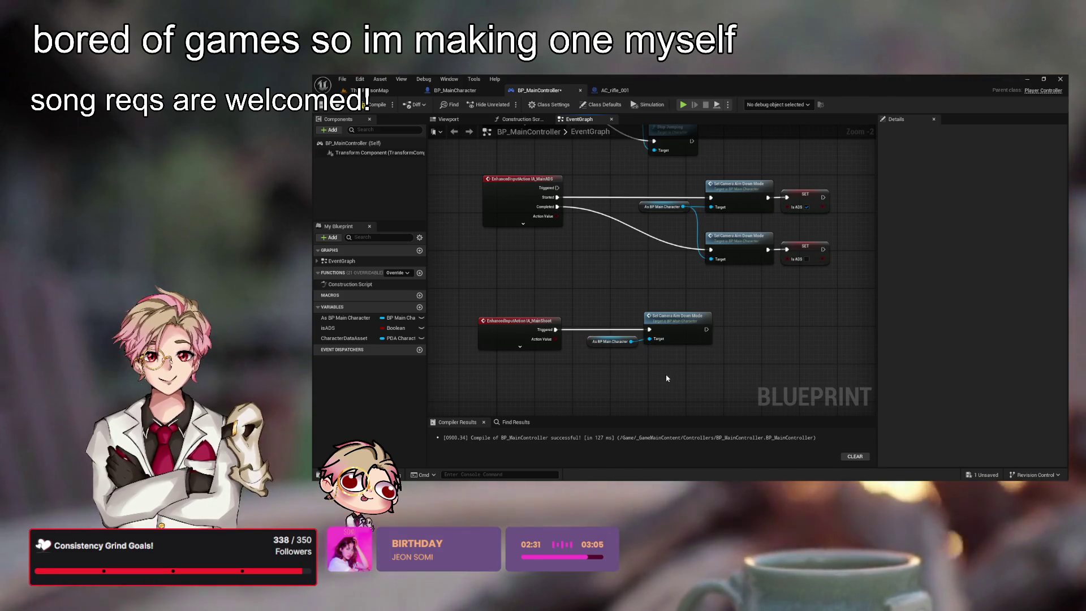
pyautogui.press('Delete')
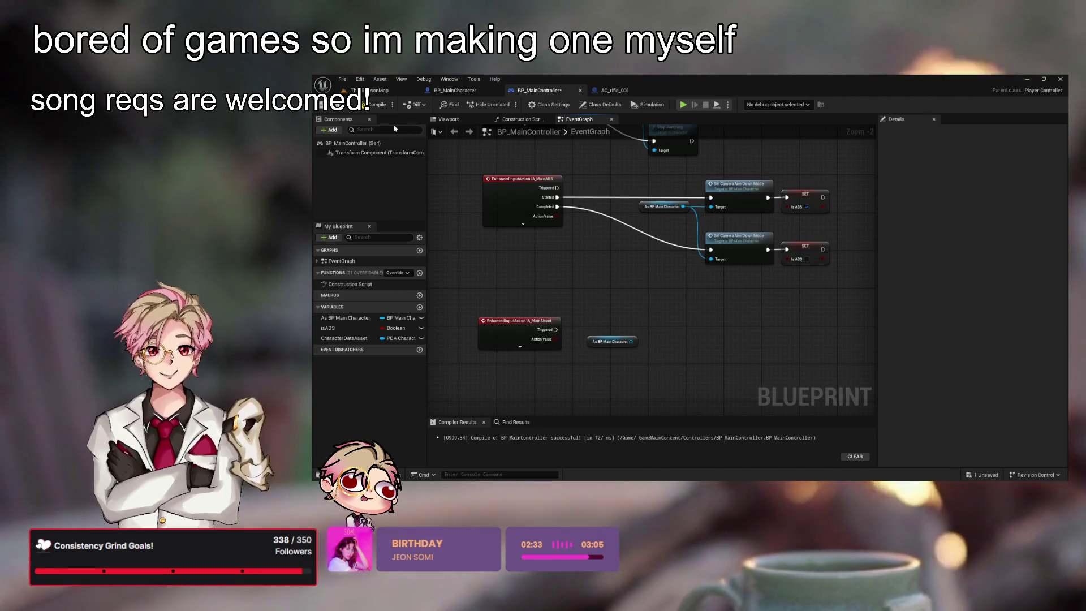
pyautogui.click(455, 91)
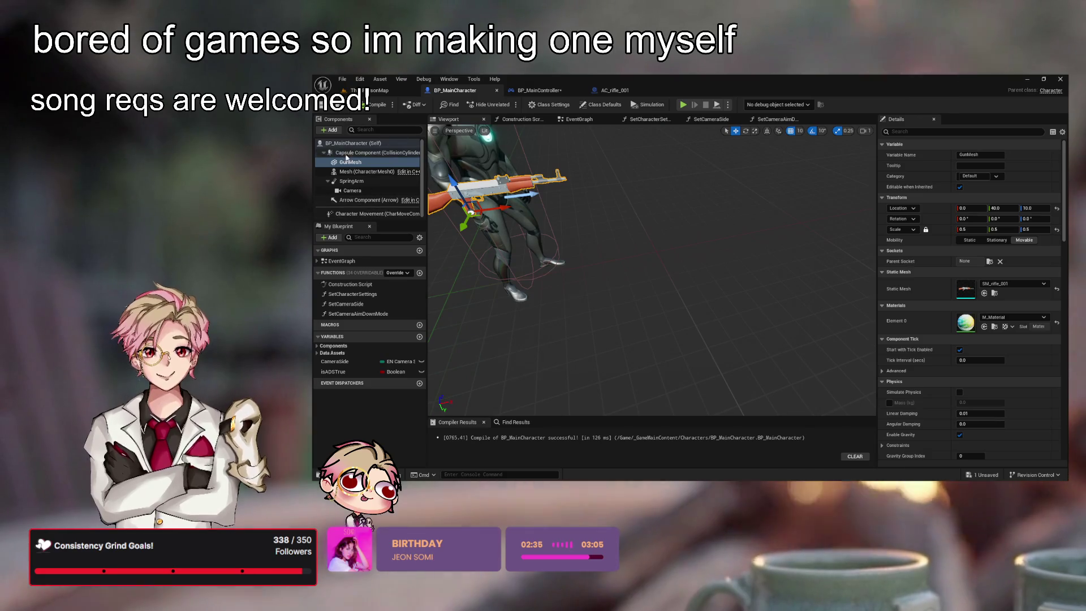
# - Add a new function named Shoot to BP_MainCharacter
pyautogui.click(419, 273)
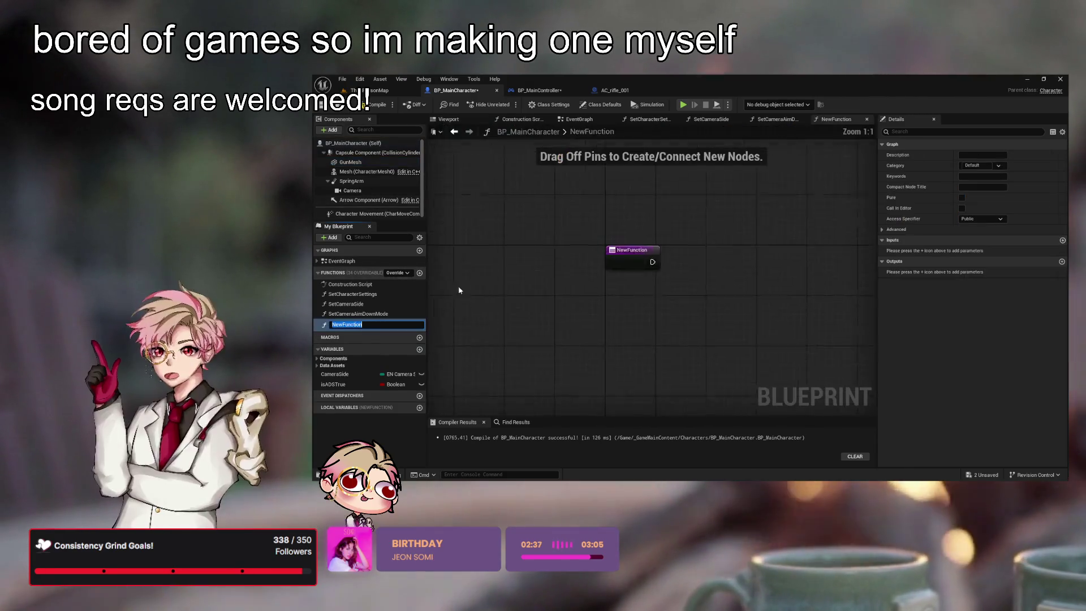
pyautogui.write('Shoot')
pyautogui.press('Return')
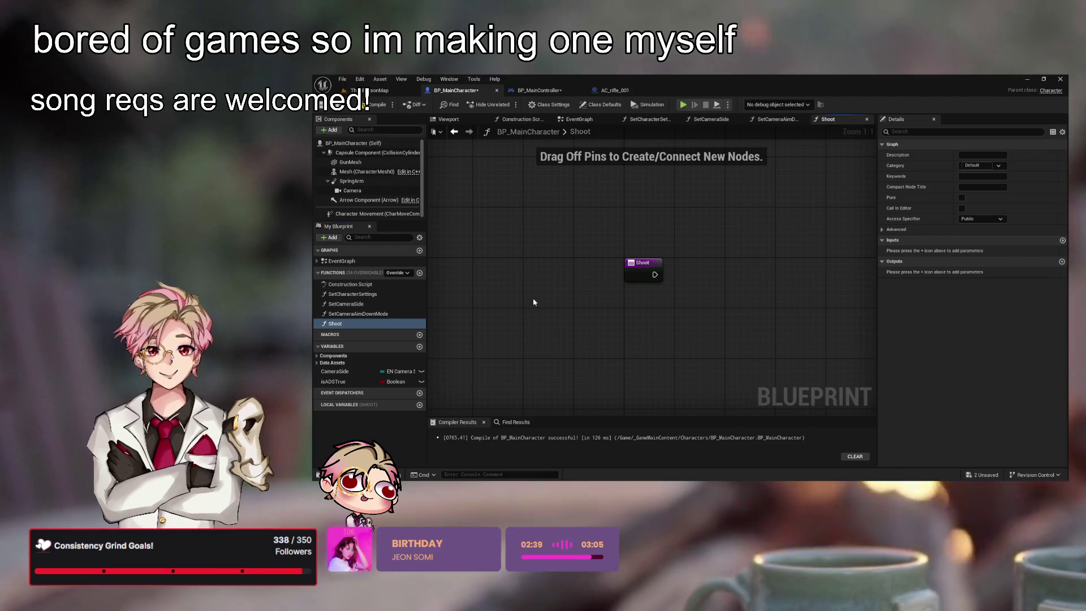
# - In BP_MainController, add a Shoot call on As BP Main Character, wire IA_MainShoot Triggered to it, and save
pyautogui.click(615, 90)
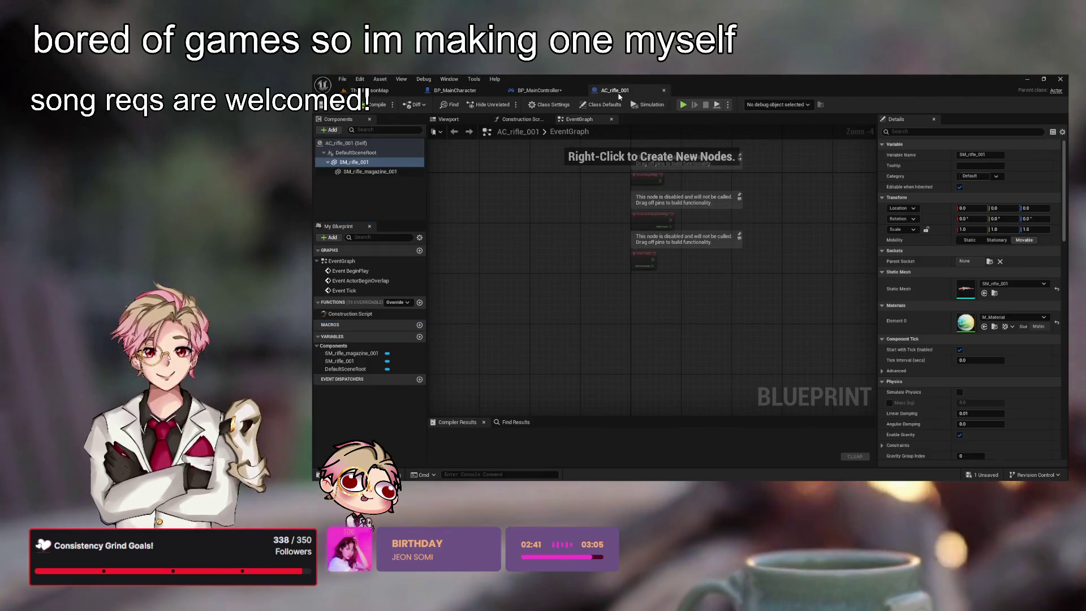
pyautogui.click(539, 90)
pyautogui.hotkey('ctrl', 's')
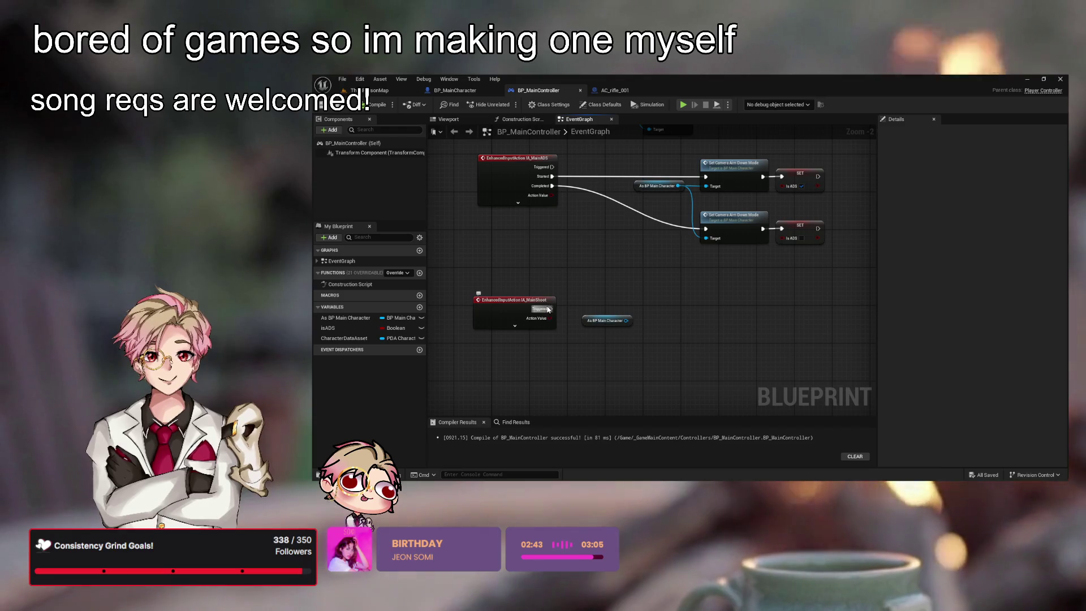
pyautogui.moveTo(551, 308); pyautogui.dragTo(667, 301)
pyautogui.moveTo(619, 270); pyautogui.dragTo(352, 324)
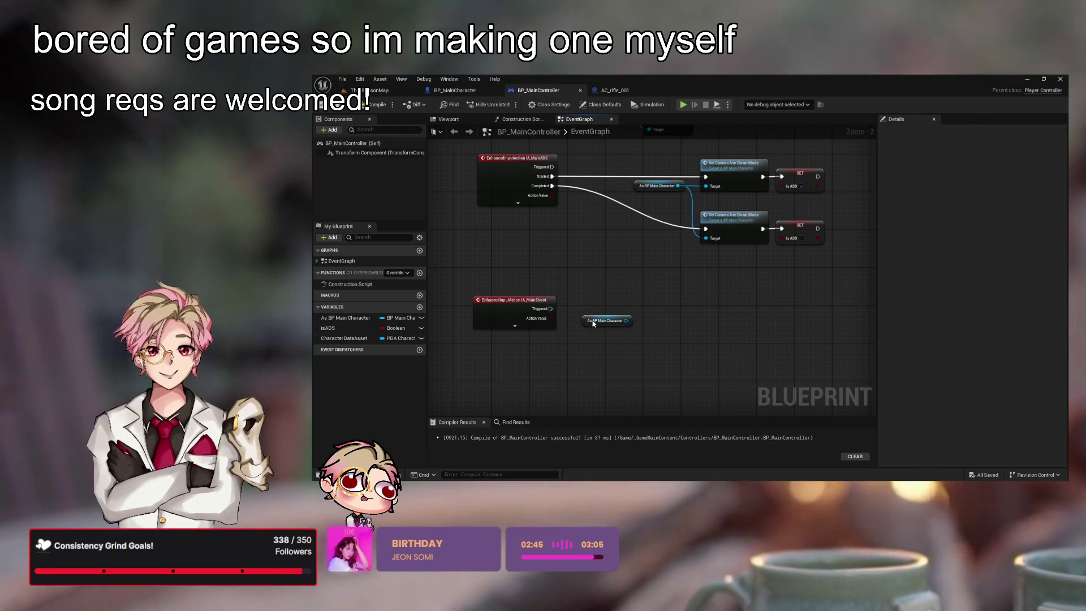
pyautogui.moveTo(551, 308); pyautogui.dragTo(683, 295)
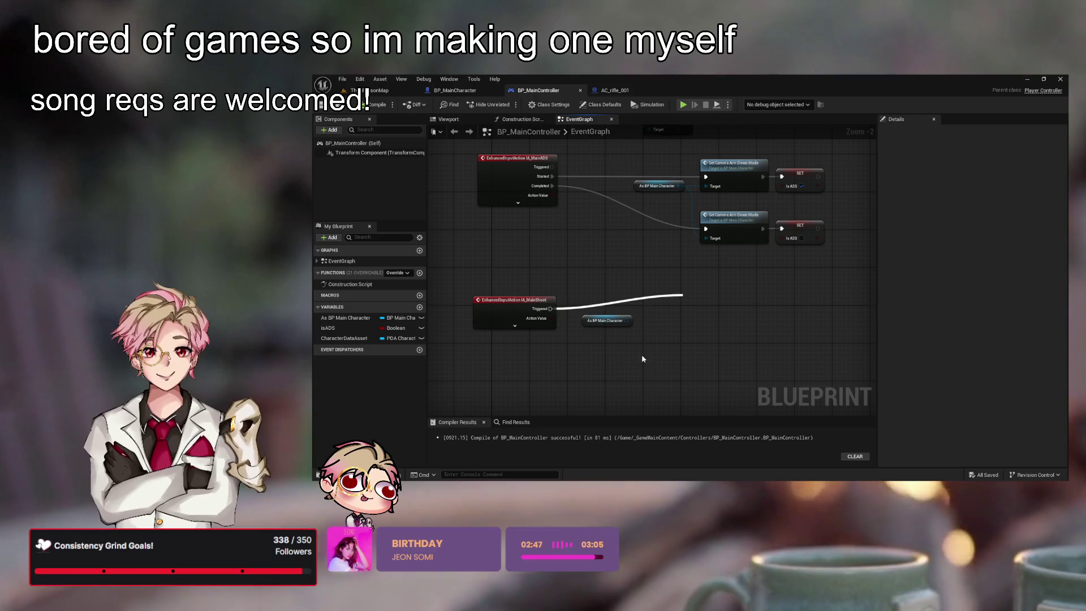
pyautogui.moveTo(626, 322); pyautogui.dragTo(684, 305)
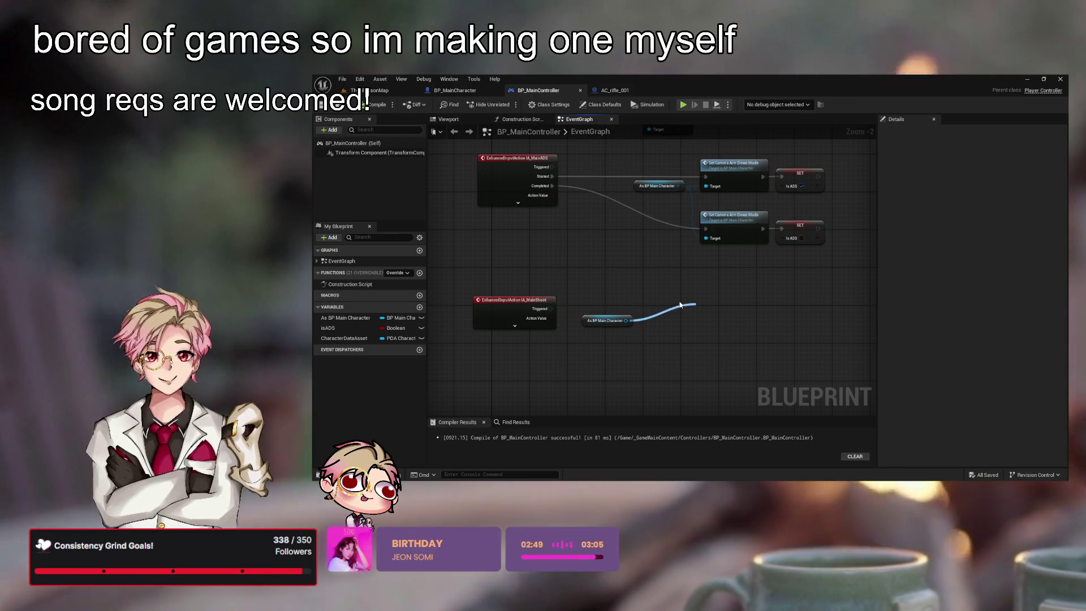
pyautogui.press('Return')
pyautogui.moveTo(543, 309)
pyautogui.mouseDown()
pyautogui.moveTo(701, 319)
pyautogui.moveTo(682, 305)
pyautogui.mouseUp()
pyautogui.click(533, 315)
pyautogui.click(581, 317)
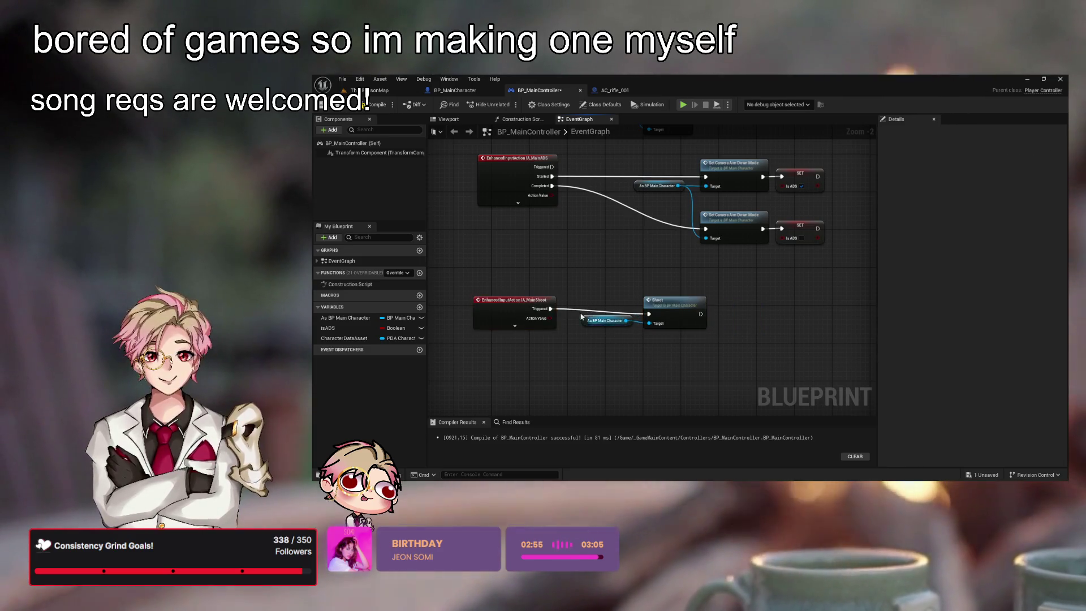
pyautogui.hotkey('ctrl', 's')
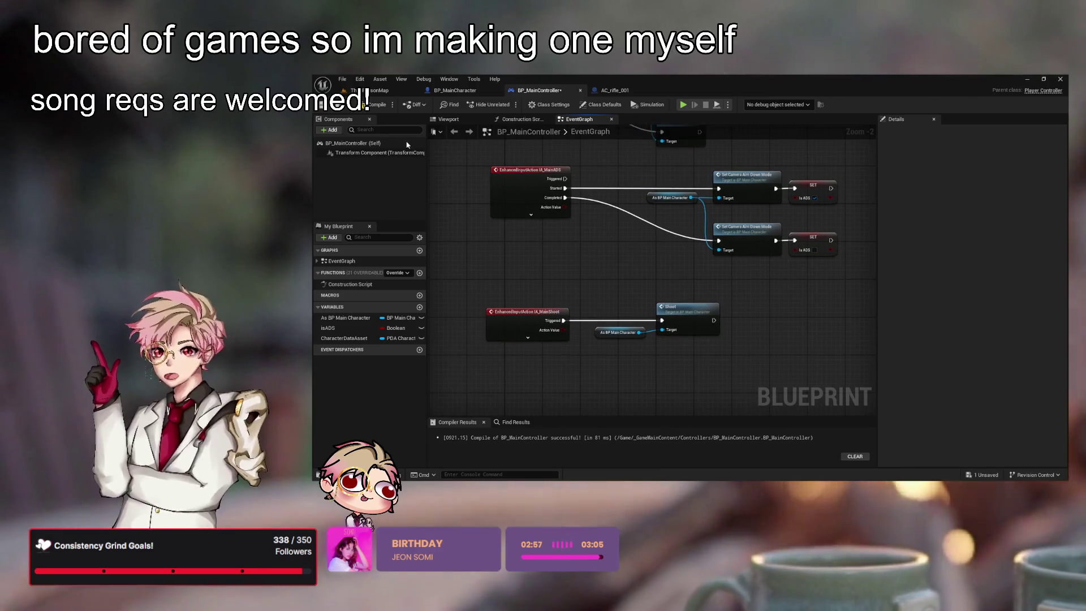
# - Review the Shoot function and the IA_MainShoot wiring across the open Blueprints
pyautogui.click(615, 91)
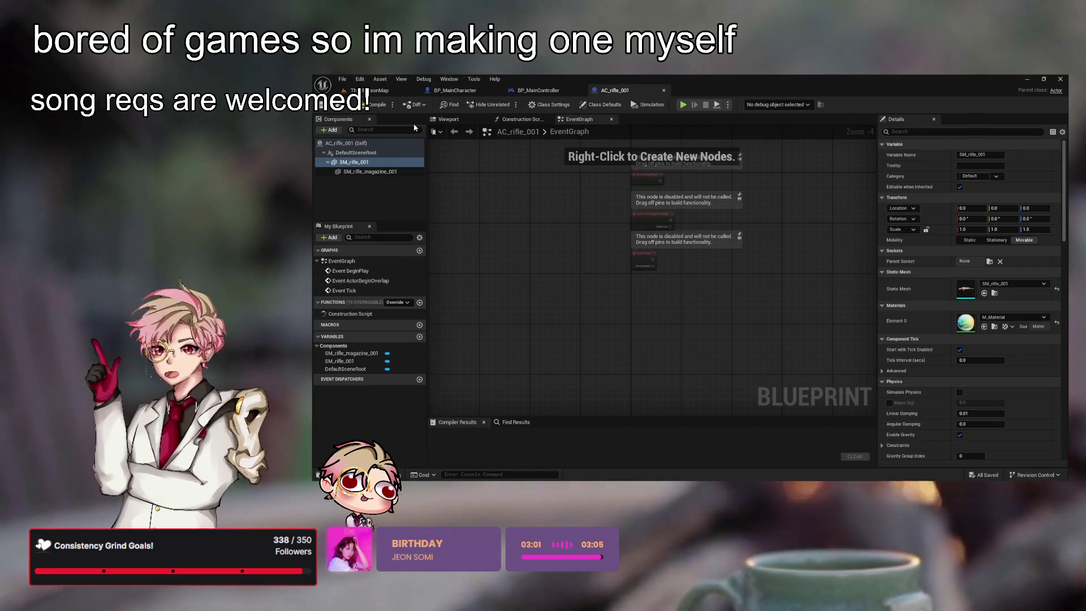
pyautogui.click(380, 91)
pyautogui.click(456, 91)
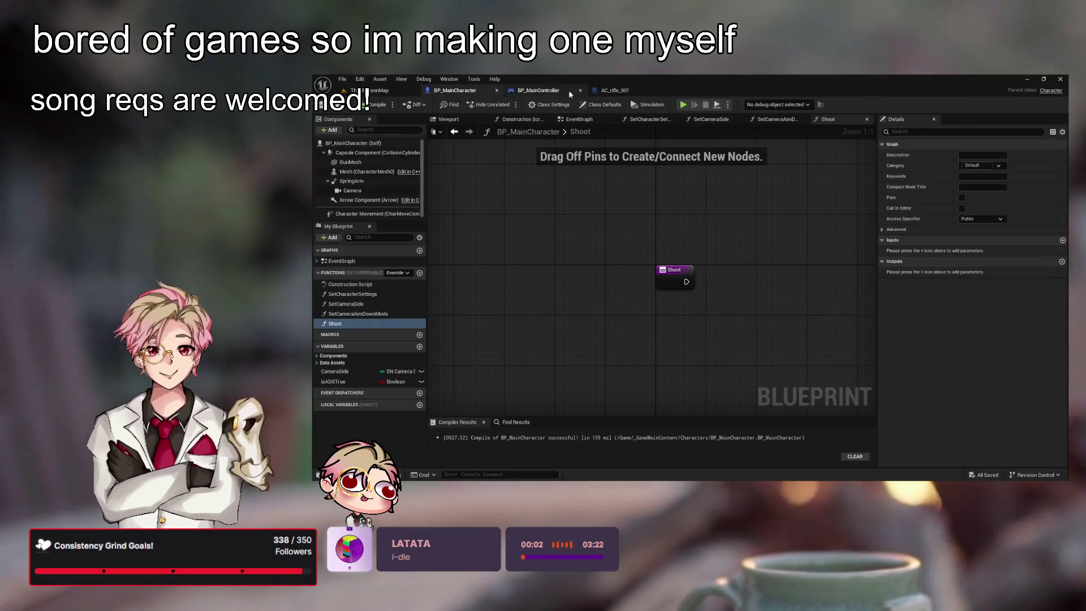
pyautogui.click(538, 90)
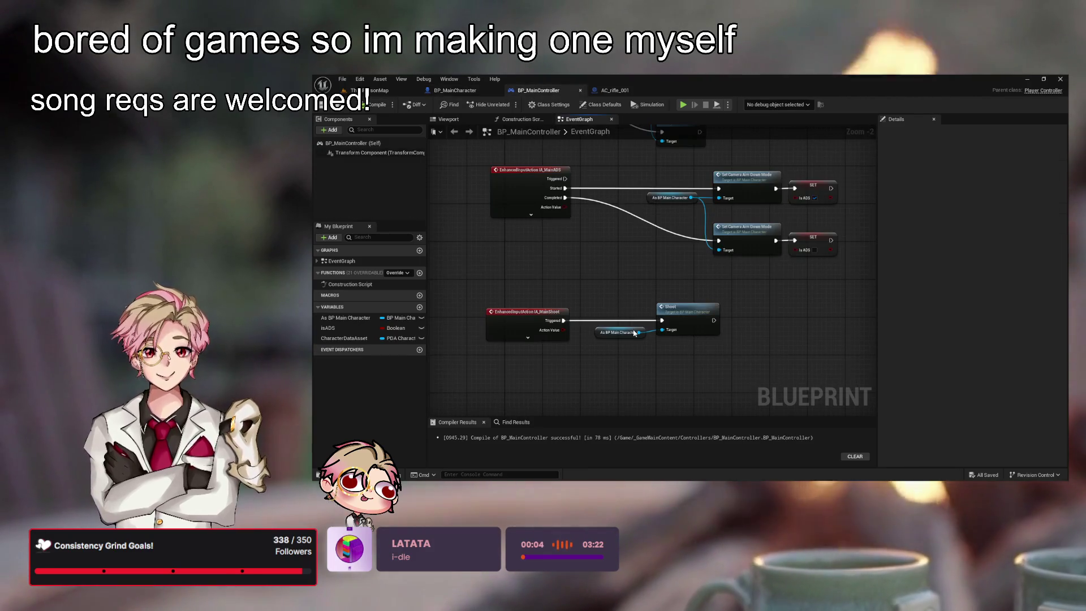
pyautogui.click(674, 310)
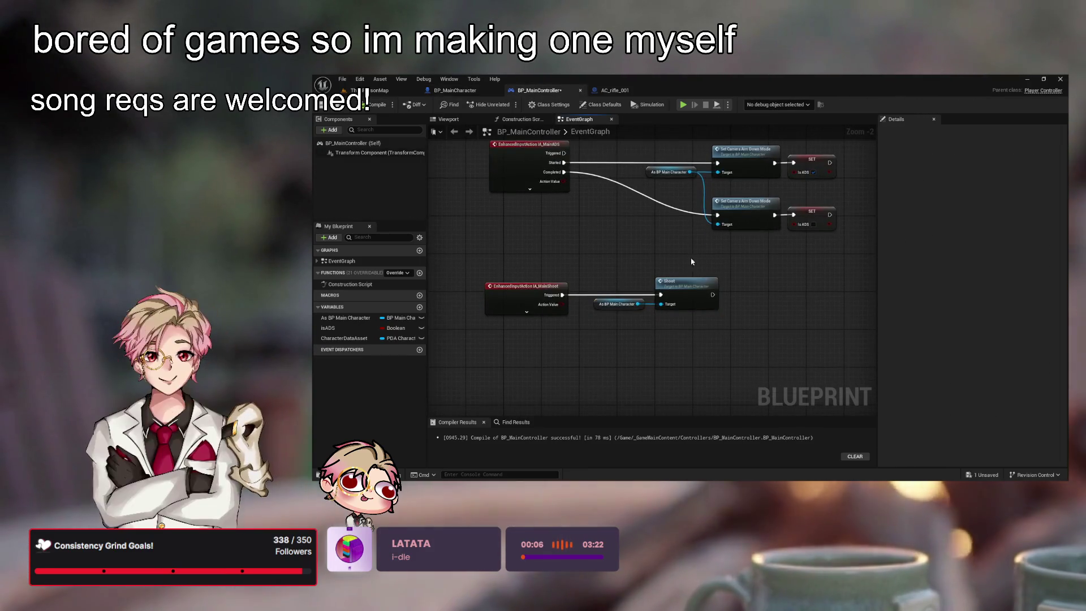
pyautogui.click(644, 261)
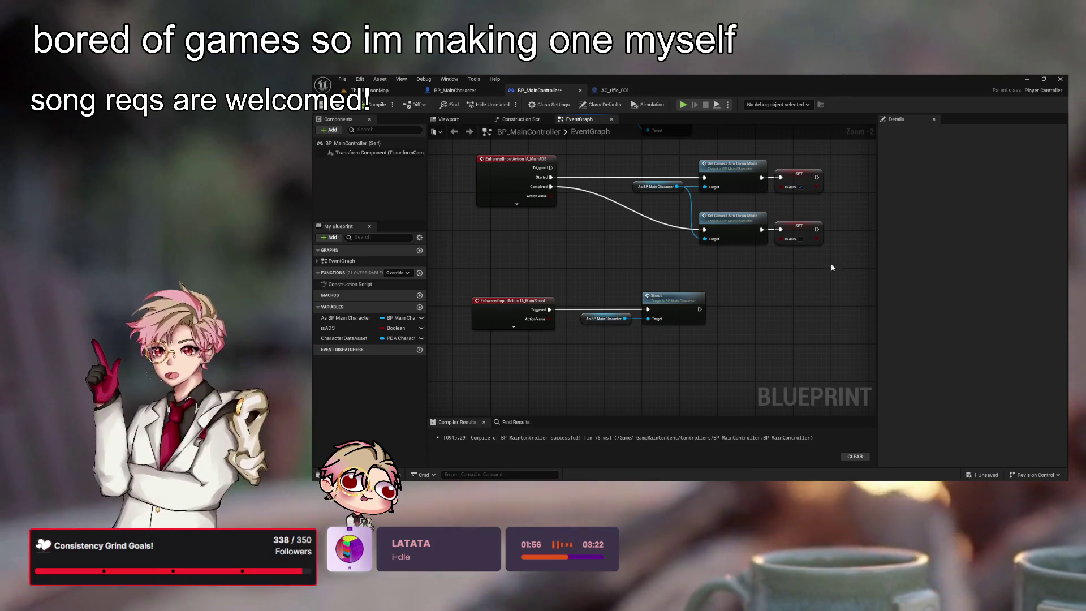
pyautogui.scroll(1, 752, 320)
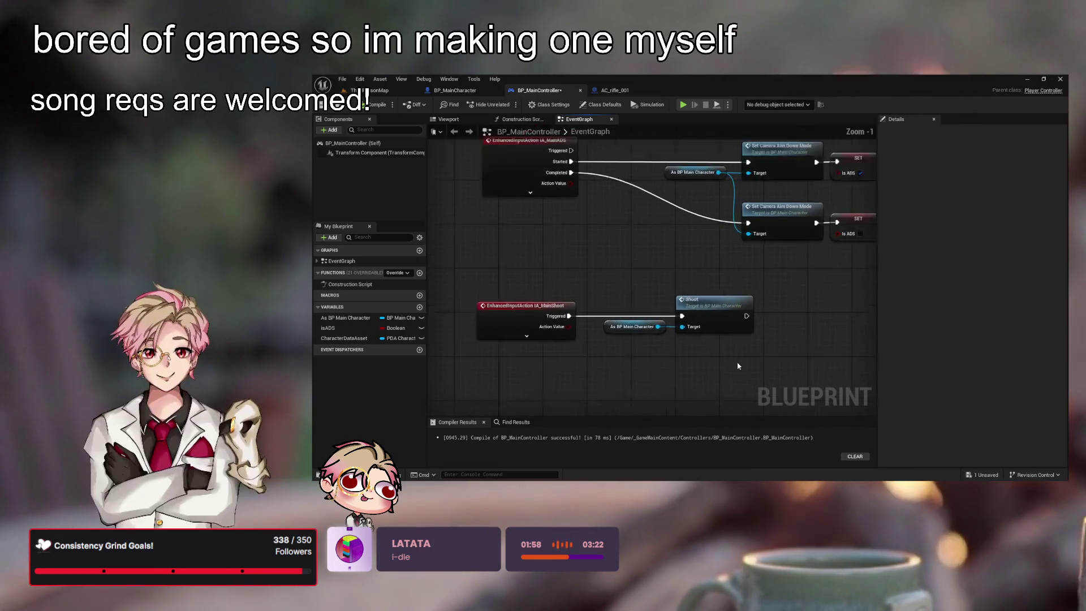
# - Place a Gun Mesh getter in the Shoot function, save, and open its SM_rifle_001 static mesh
pyautogui.scroll(-1, 730, 356)
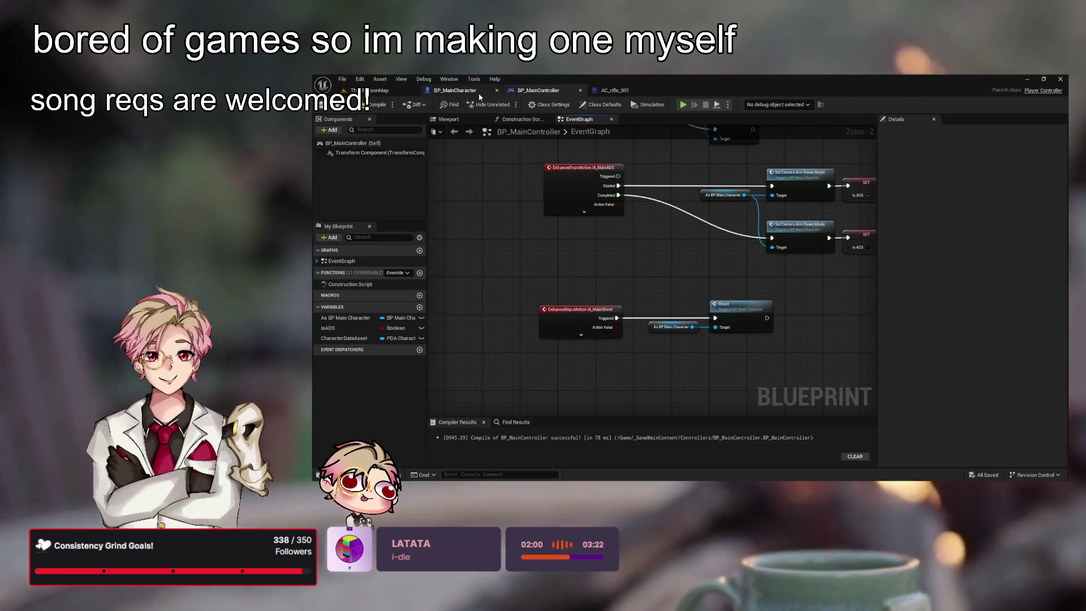
pyautogui.click(474, 93)
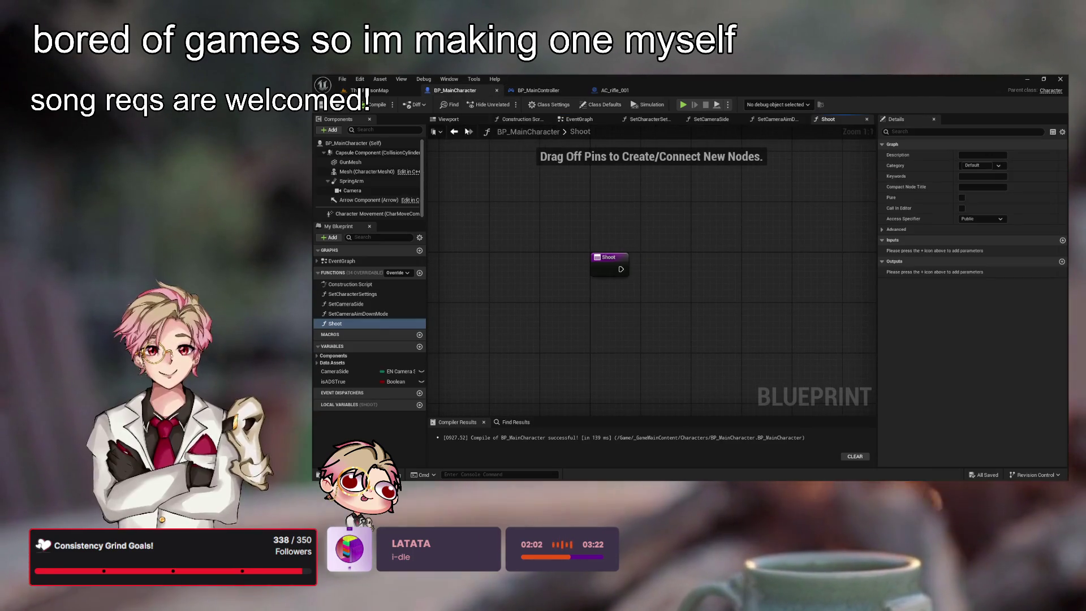
pyautogui.moveTo(350, 162); pyautogui.dragTo(638, 335)
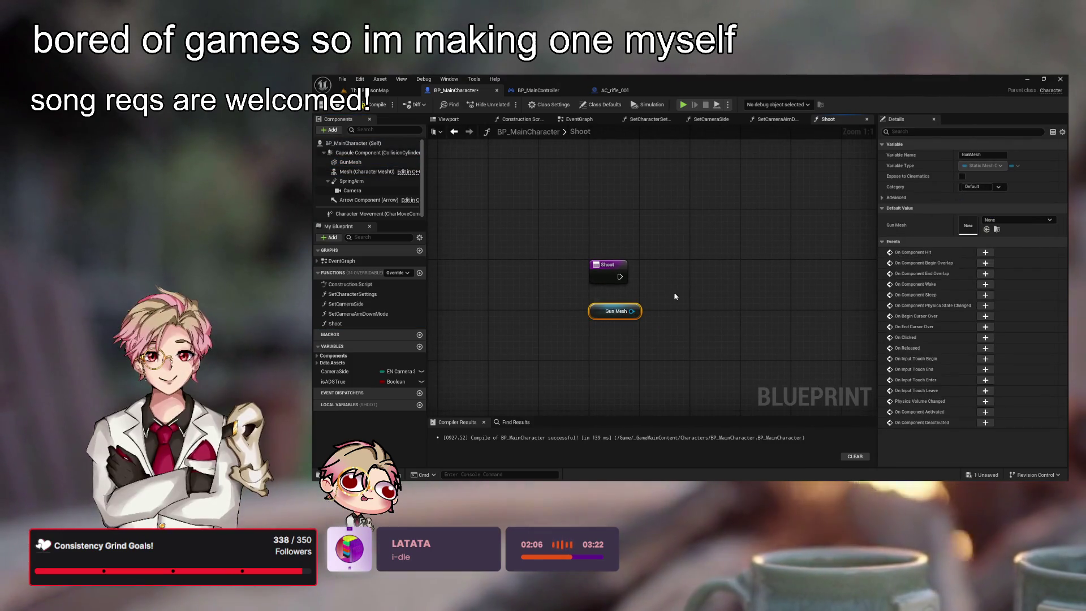
pyautogui.click(351, 162)
pyautogui.hotkey('ctrl', 's')
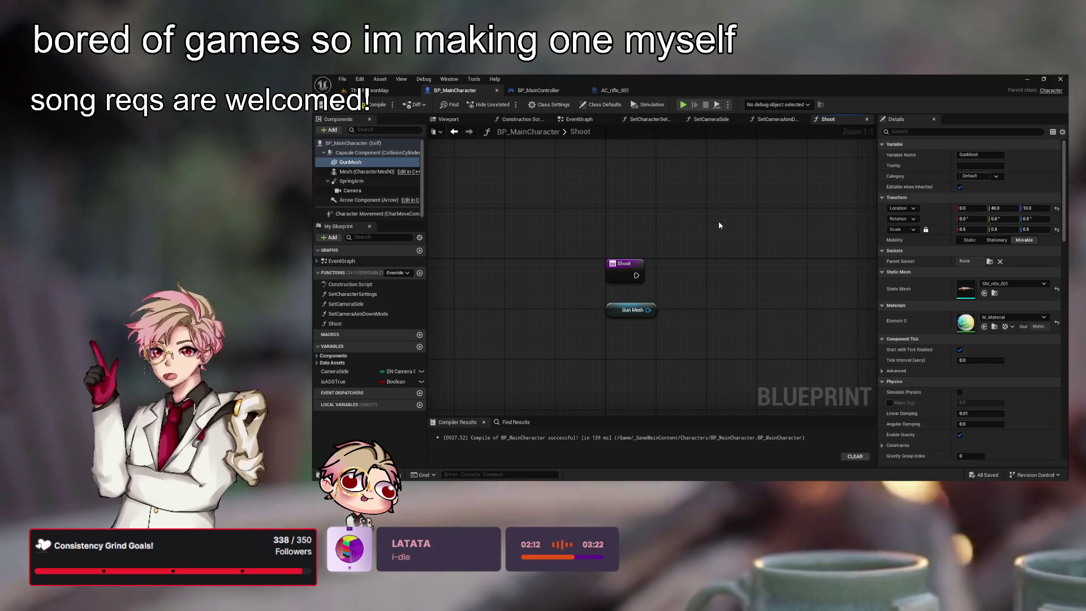
pyautogui.doubleClick(965, 292)
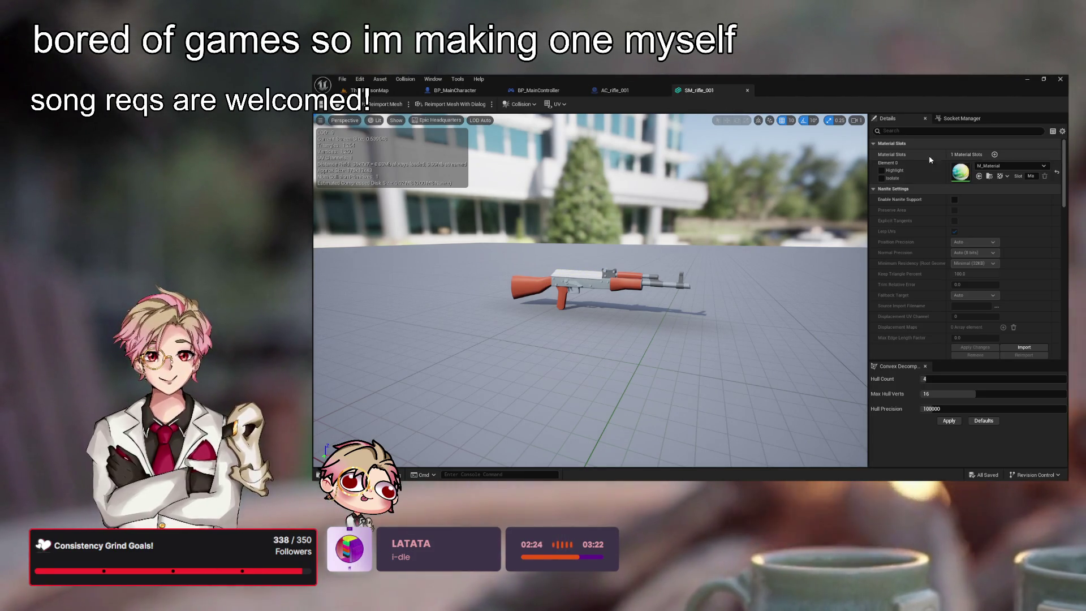
# - Add a new socket to SM_rifle_001 and drag it up and forward toward the muzzle
pyautogui.click(962, 118)
pyautogui.moveTo(762, 247)
pyautogui.mouseDown()
pyautogui.moveTo(724, 210)
pyautogui.moveTo(747, 243)
pyautogui.moveTo(730, 238)
pyautogui.moveTo(736, 229)
pyautogui.mouseUp()
pyautogui.click(1062, 132)
pyautogui.moveTo(647, 245); pyautogui.dragTo(653, 243)
pyautogui.moveTo(502, 234); pyautogui.dragTo(530, 265)
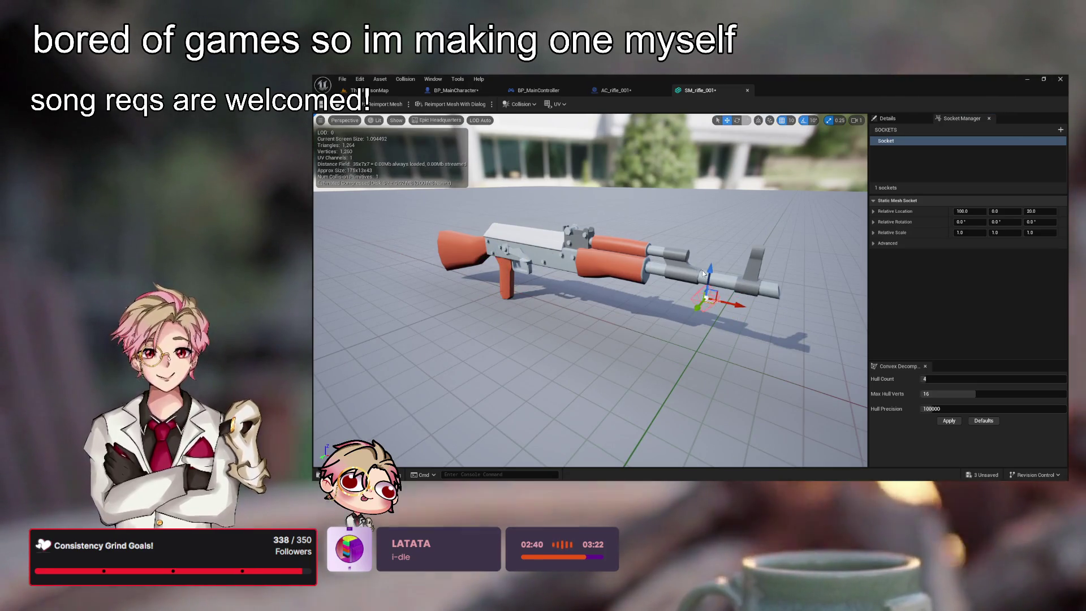
pyautogui.moveTo(710, 278); pyautogui.dragTo(715, 249)
pyautogui.moveTo(765, 277); pyautogui.dragTo(809, 287)
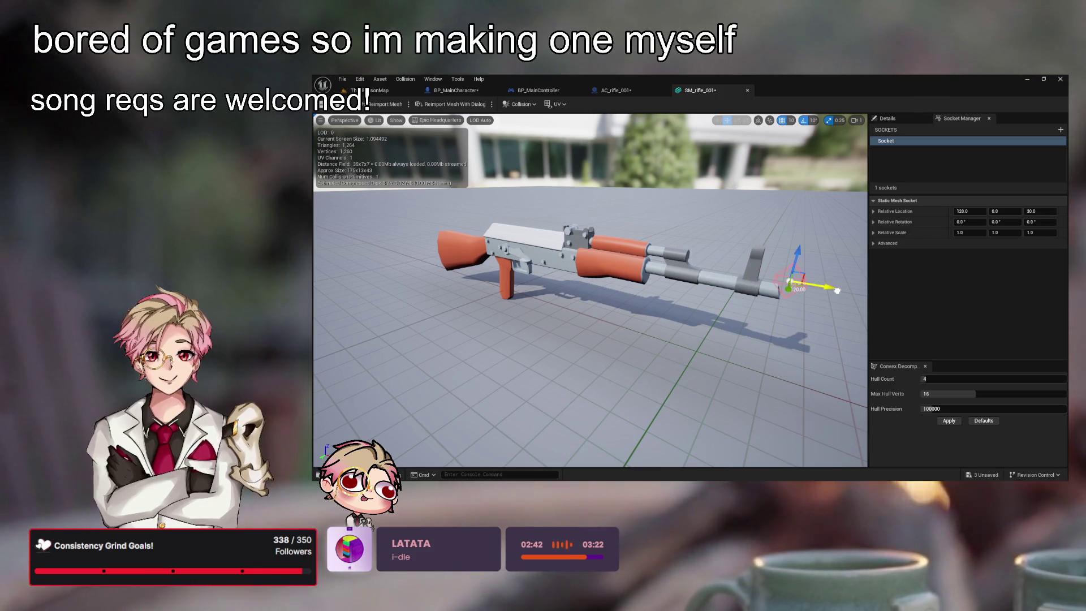
pyautogui.moveTo(622, 340)
pyautogui.mouseDown()
pyautogui.moveTo(589, 272)
pyautogui.moveTo(552, 240)
pyautogui.mouseUp()
pyautogui.moveTo(625, 193); pyautogui.dragTo(626, 207)
pyautogui.moveTo(650, 311)
pyautogui.mouseDown()
pyautogui.moveTo(555, 294)
pyautogui.moveTo(544, 306)
pyautogui.moveTo(548, 294)
pyautogui.moveTo(537, 289)
pyautogui.moveTo(560, 299)
pyautogui.moveTo(678, 281)
pyautogui.moveTo(674, 256)
pyautogui.mouseUp()
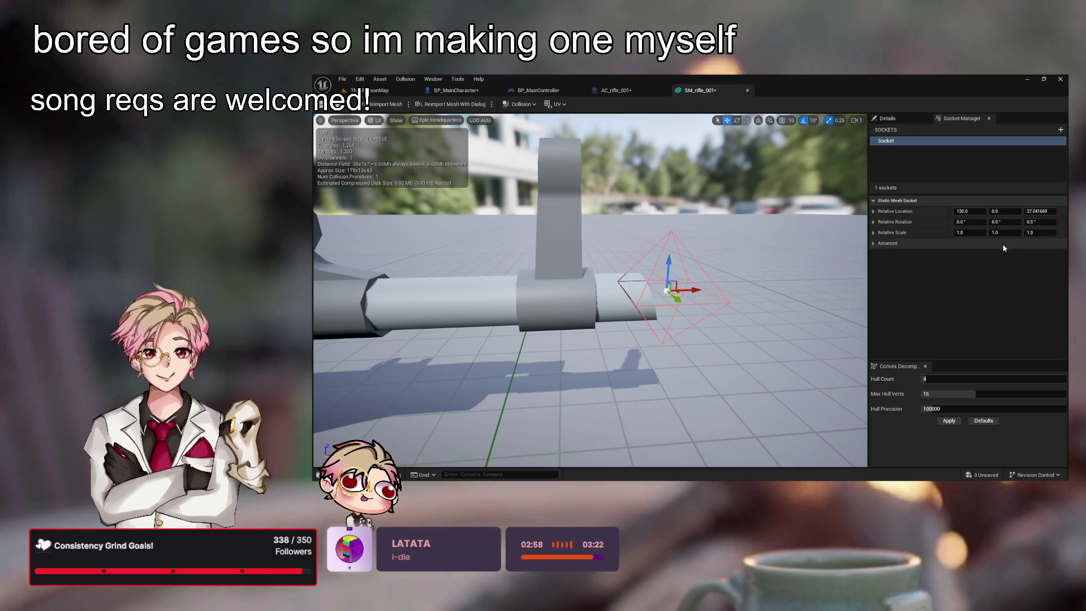
# - Set the socket's Relative Location Z to exactly 26.5 at the barrel
pyautogui.write('7')
pyautogui.press('Return')
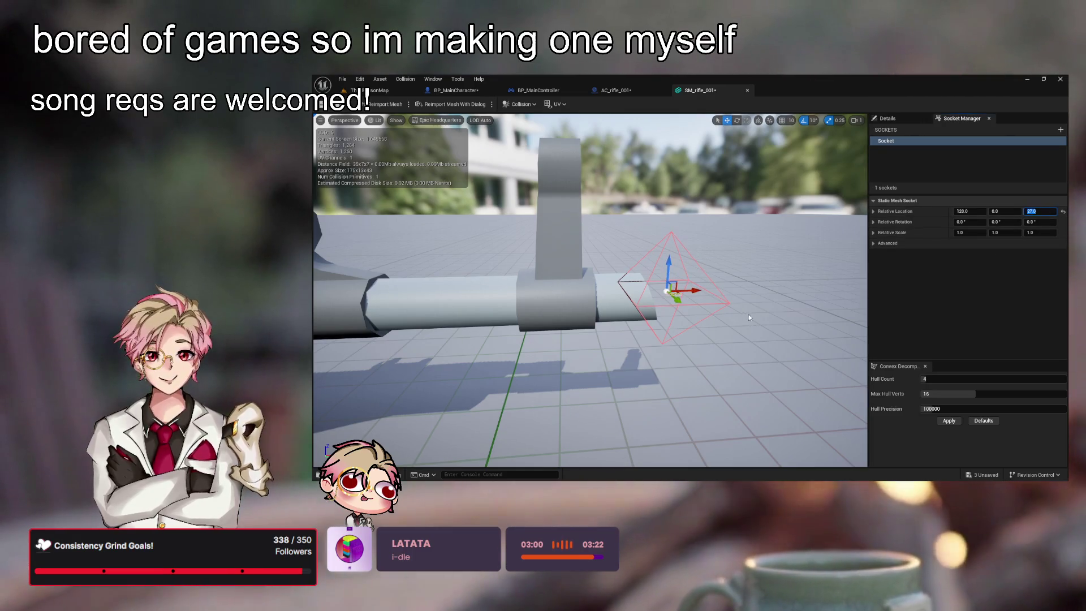
pyautogui.press('w')
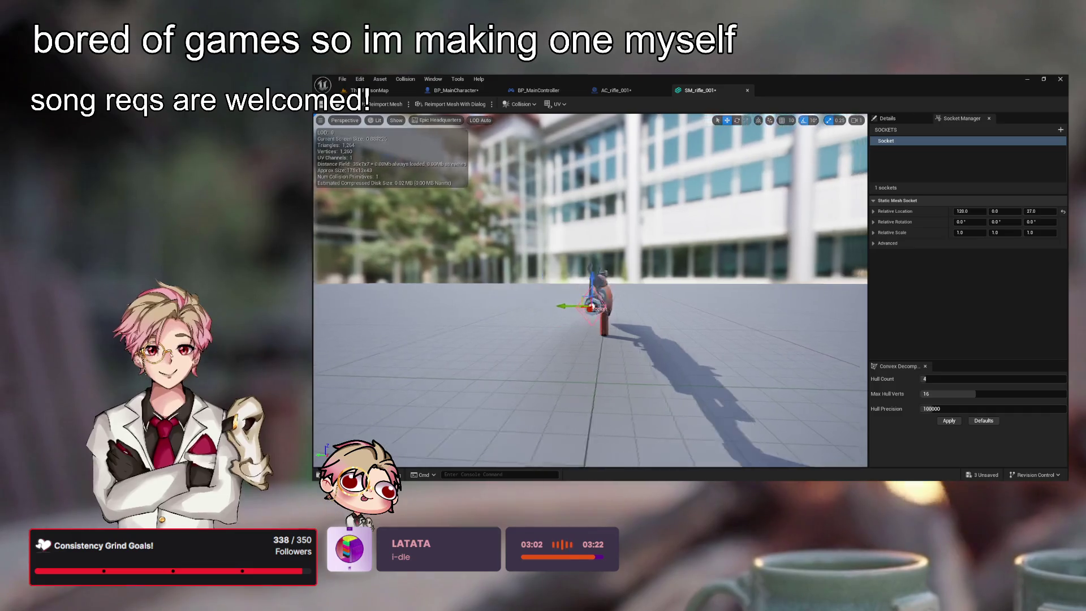
pyautogui.press('f')
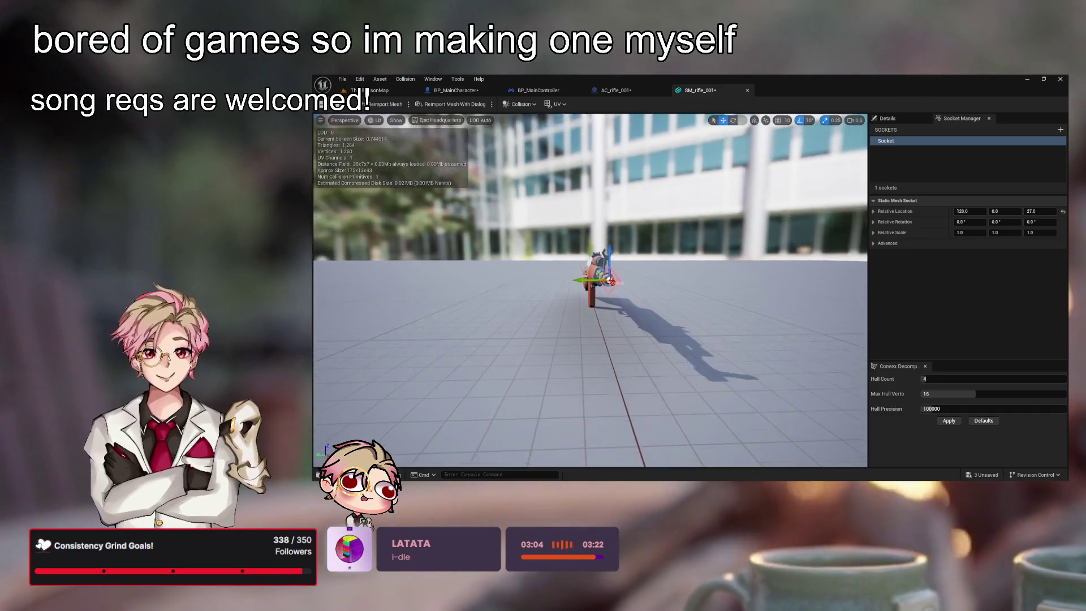
pyautogui.moveTo(694, 332)
pyautogui.mouseDown()
pyautogui.moveTo(634, 334)
pyautogui.moveTo(695, 332)
pyautogui.mouseUp()
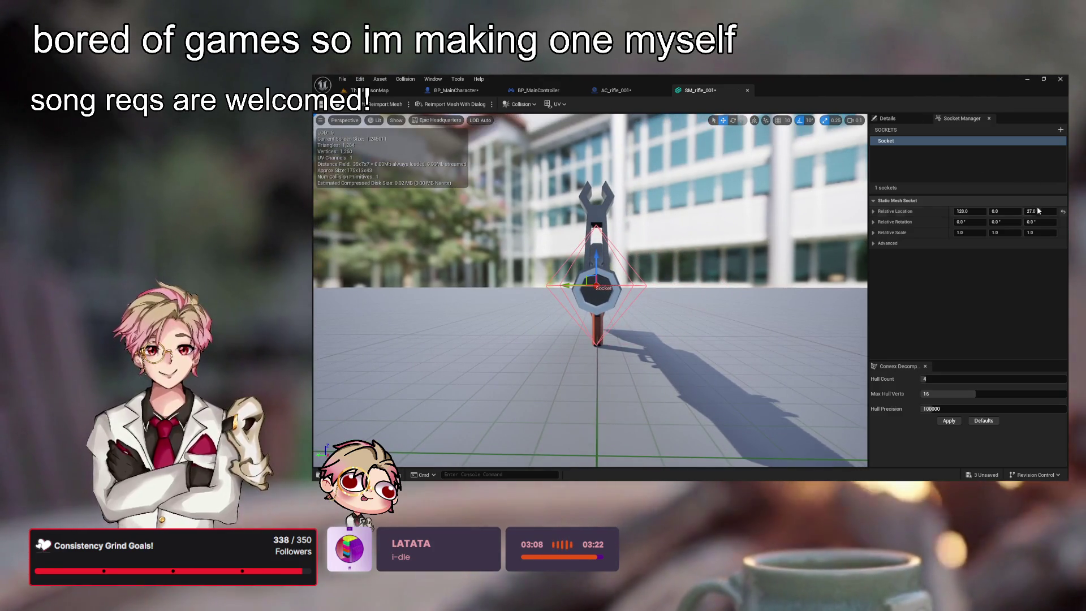
pyautogui.write('25')
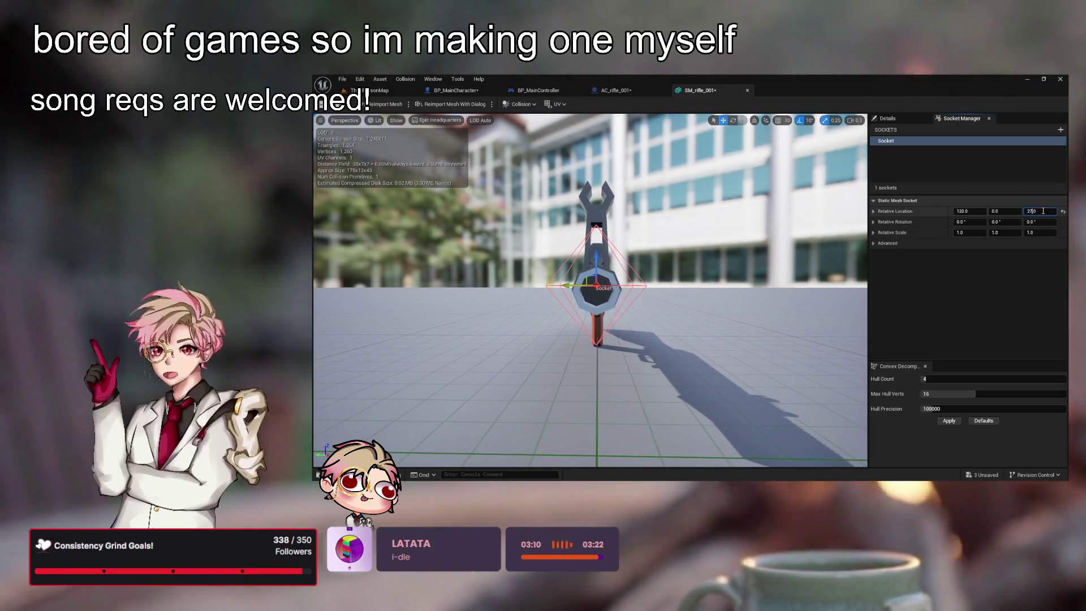
pyautogui.press('Return')
pyautogui.click(1044, 211)
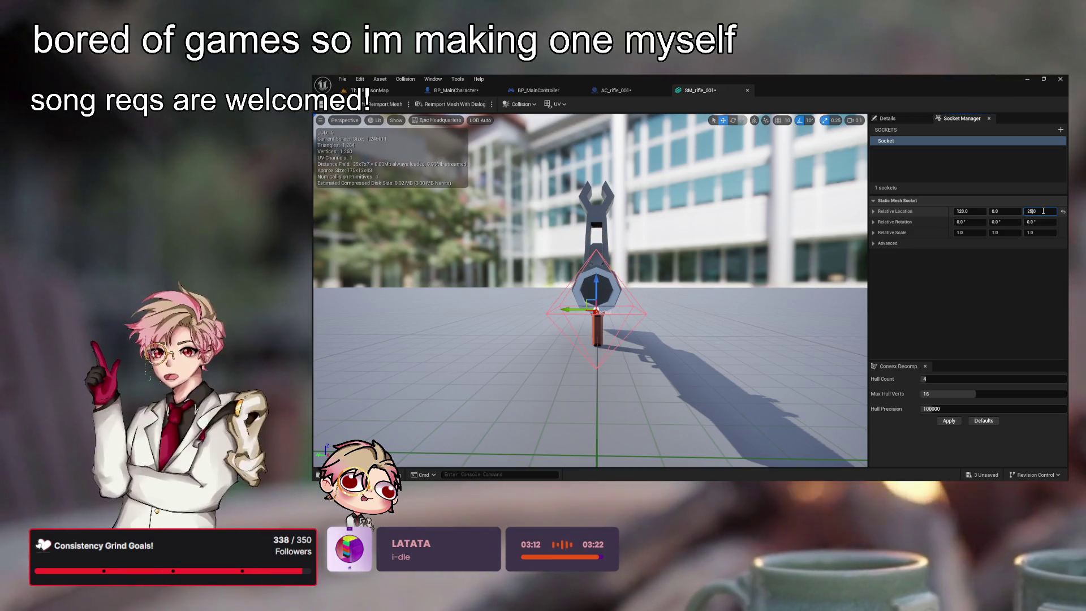
pyautogui.press('BackSpace')
pyautogui.write('6')
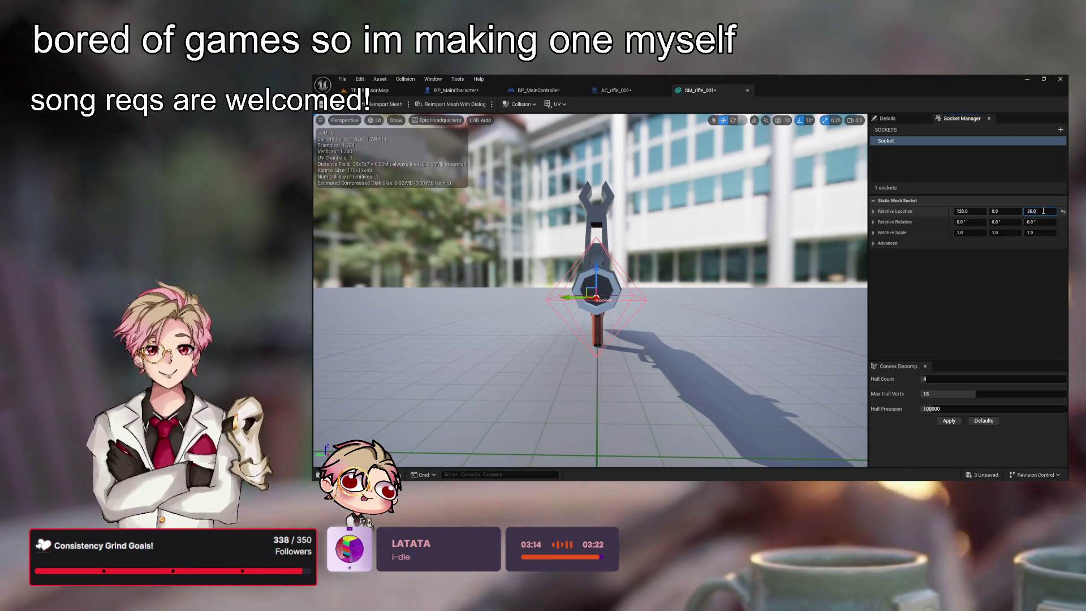
pyautogui.press('BackSpace')
pyautogui.write('5')
pyautogui.press('Return')
pyautogui.moveTo(588, 295)
pyautogui.mouseDown()
pyautogui.moveTo(452, 291)
pyautogui.moveTo(399, 277)
pyautogui.mouseUp()
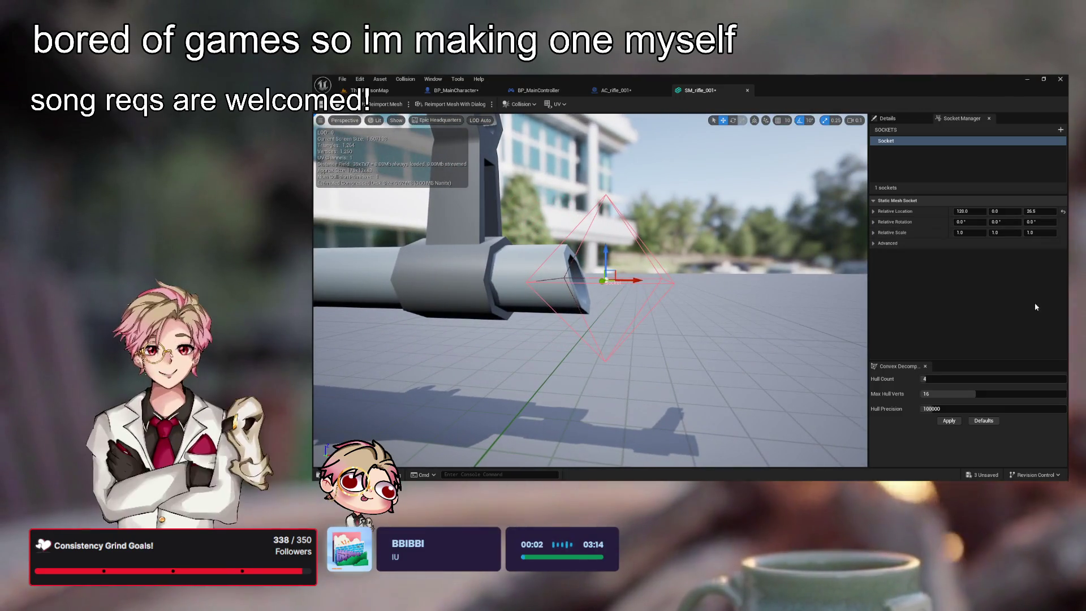
# - Rename the rifle socket to Socket_BulletSpawn
pyautogui.doubleClick(911, 142)
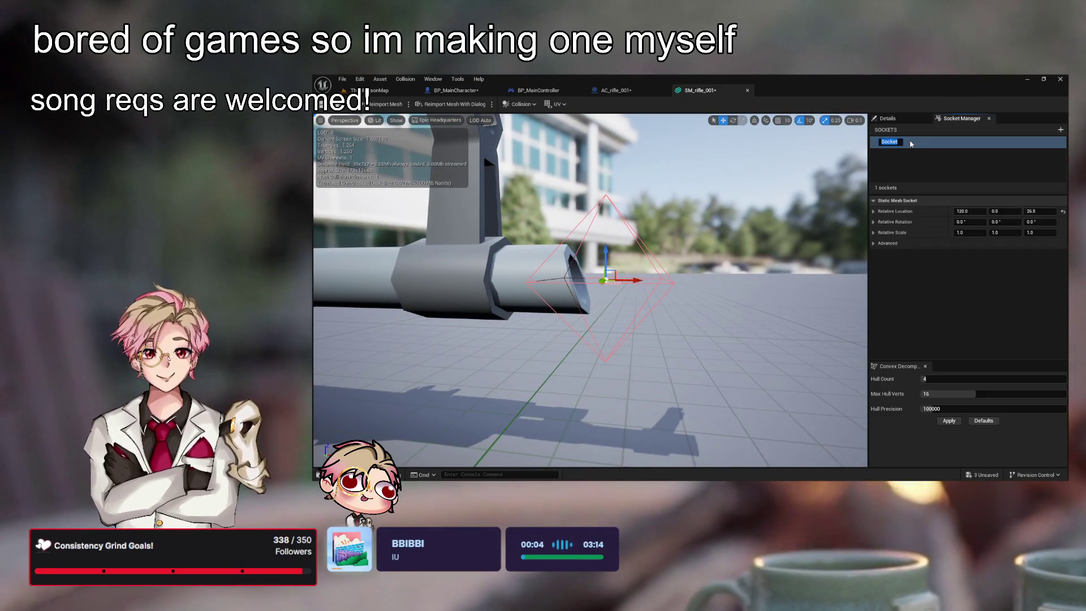
pyautogui.write('GunFi')
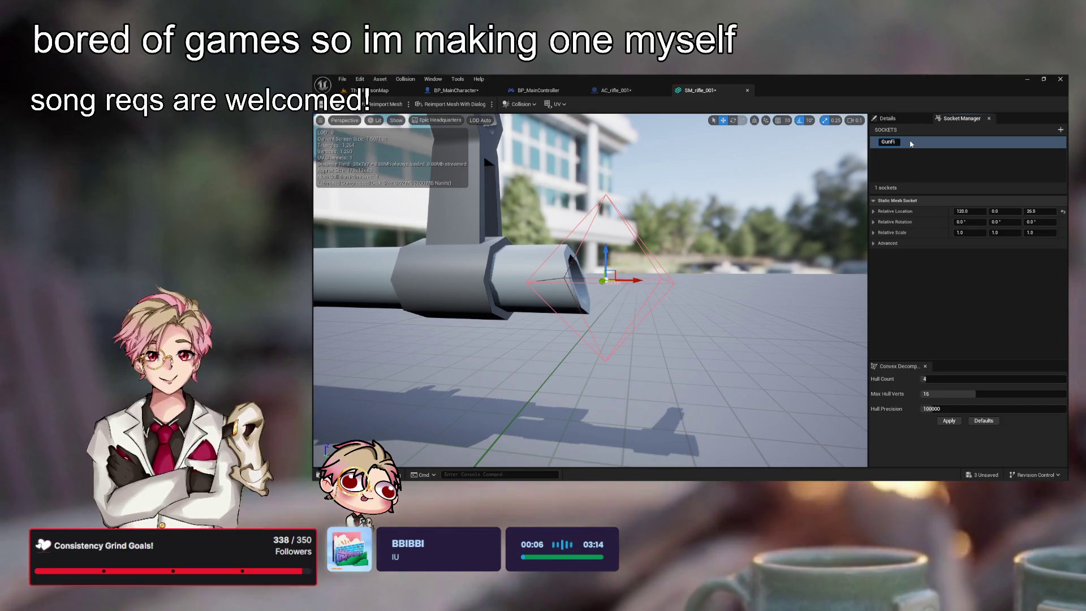
pyautogui.press('BackSpace')
pyautogui.press('BackSpace')
pyautogui.press('BackSpace')
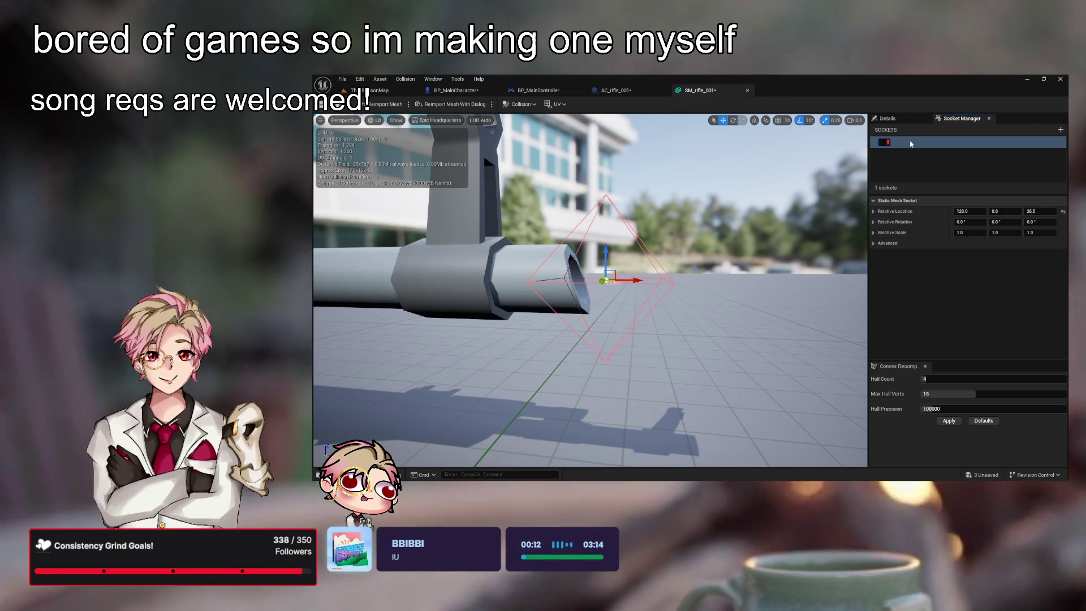
pyautogui.write('Socket_')
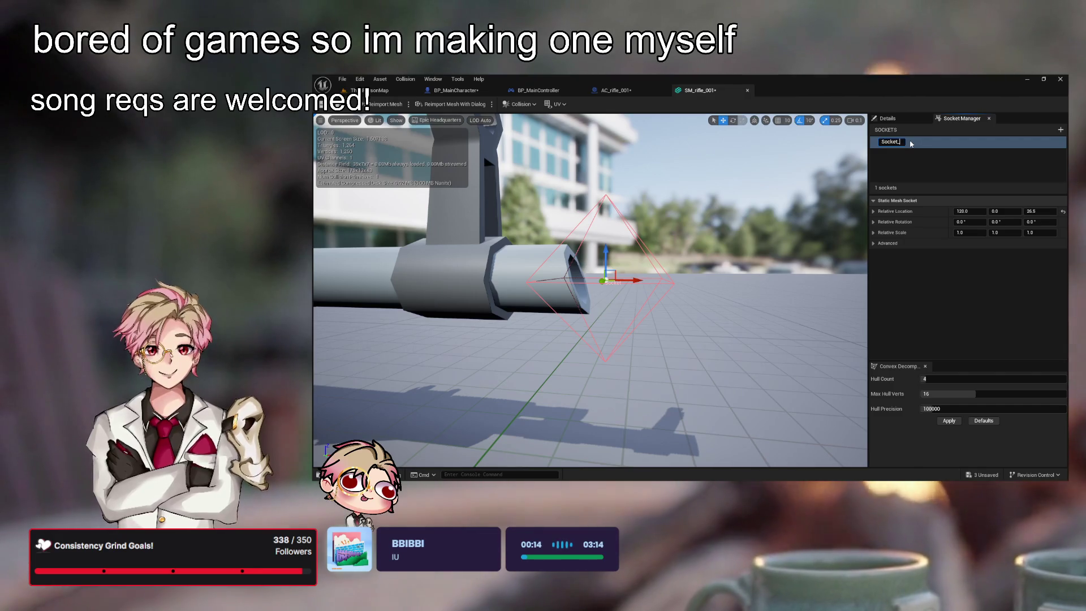
pyautogui.press('BackSpace')
pyautogui.press('BackSpace')
pyautogui.press('BackSpace')
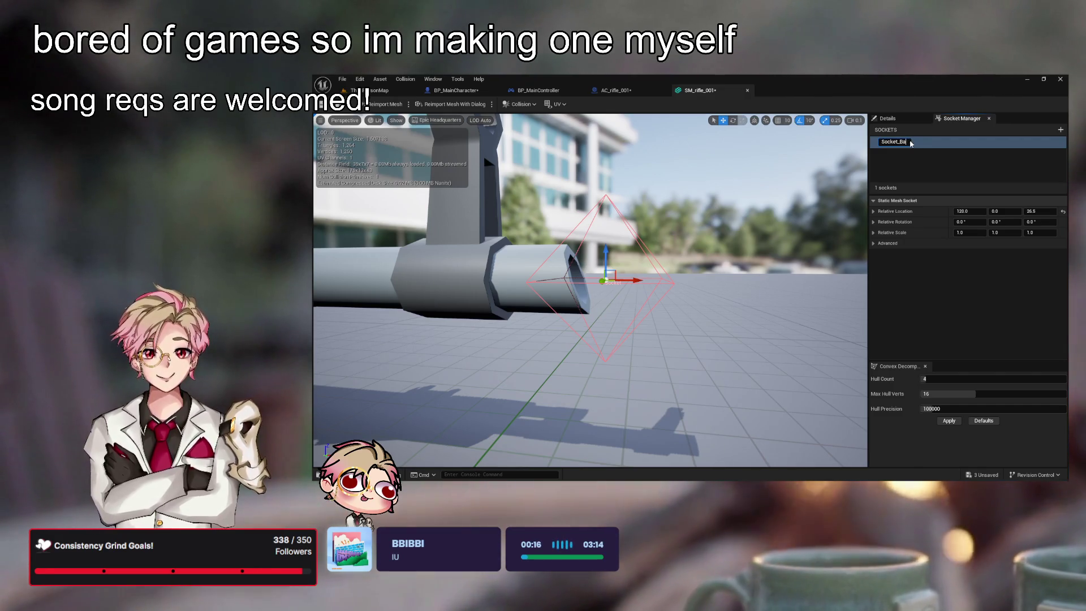
pyautogui.write('rrel')
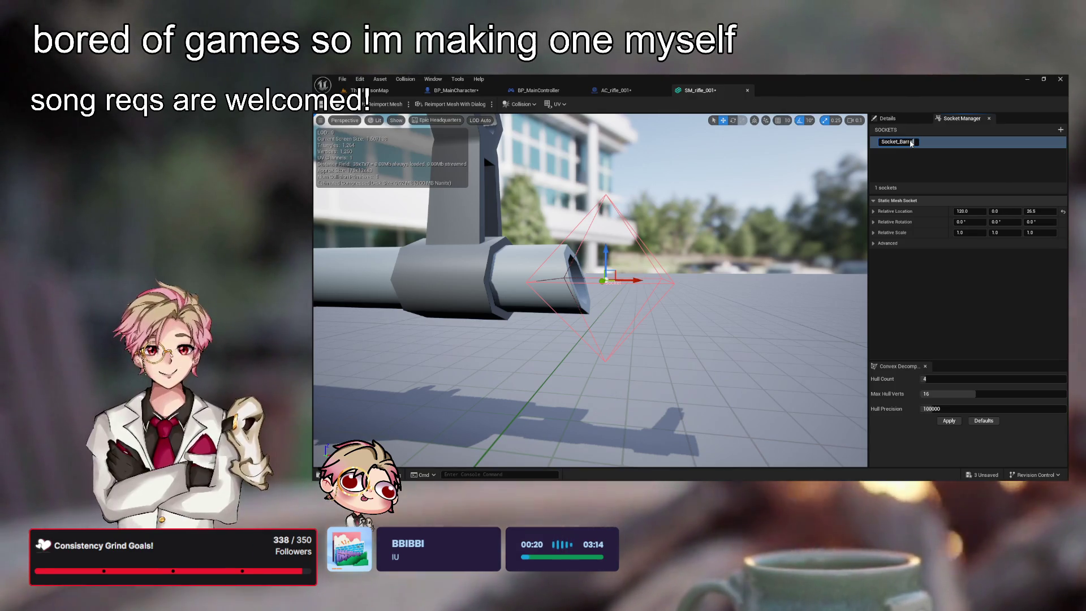
pyautogui.press('BackSpace')
pyautogui.press('BackSpace')
pyautogui.press('BackSpace')
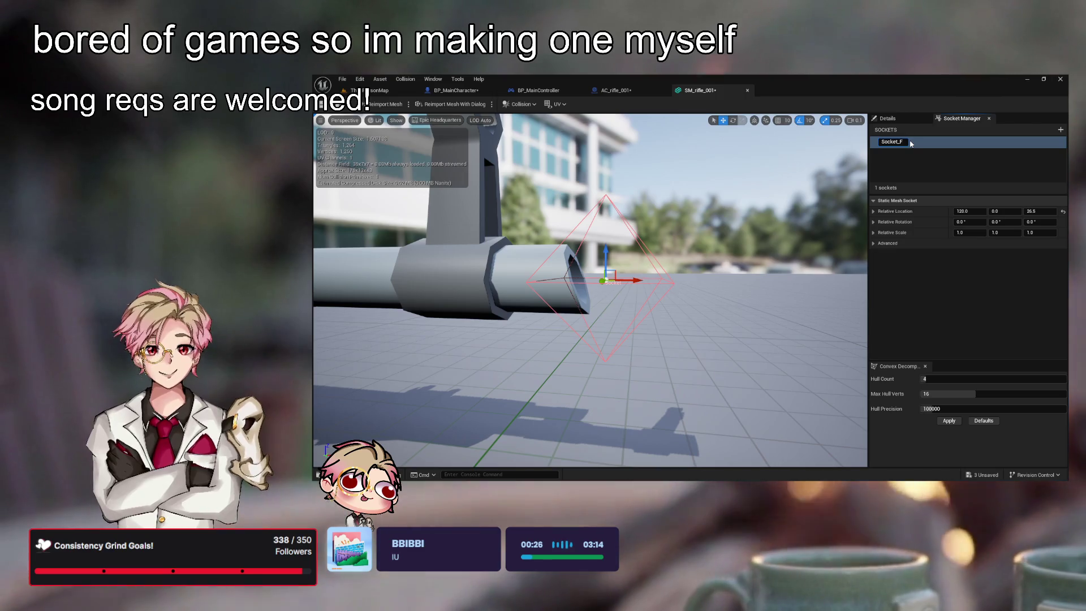
pyautogui.write('etSpawn')
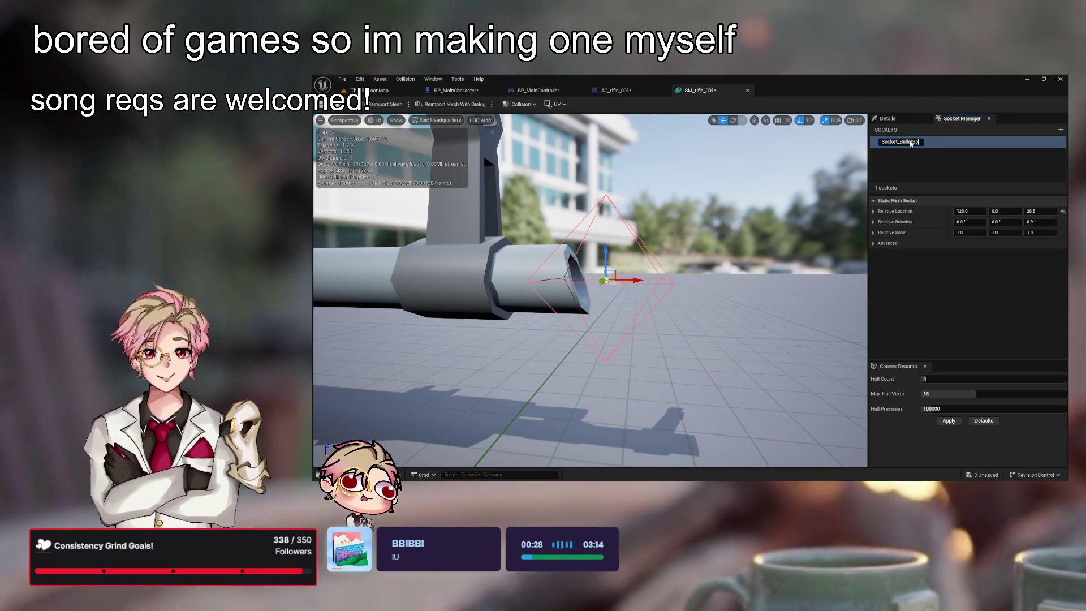
pyautogui.press('Return')
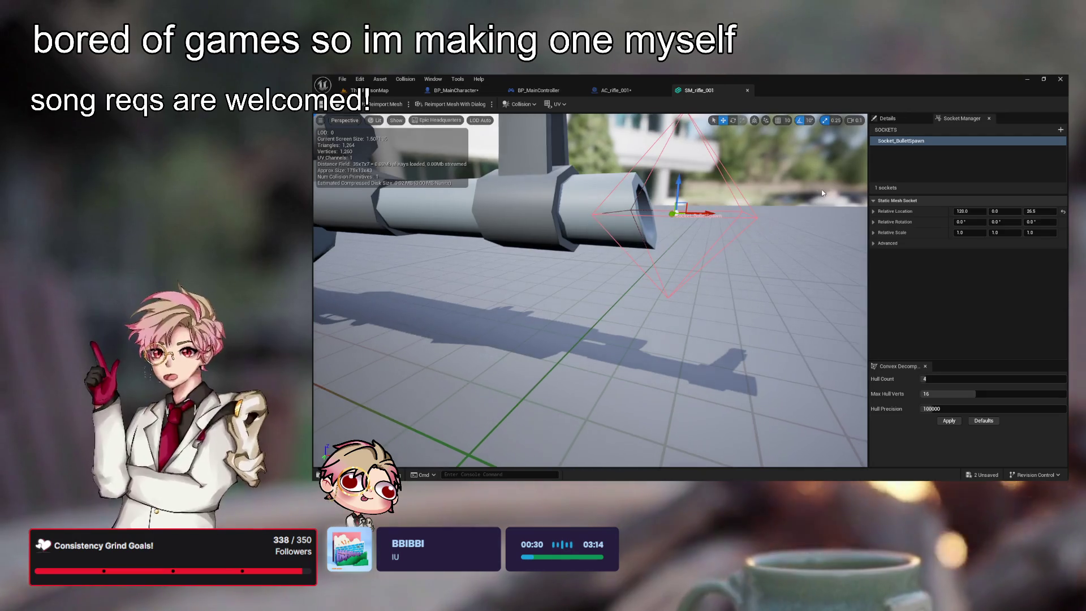
pyautogui.click(379, 90)
# - Save BP_MainCharacter and wire a Line Trace By Channel node after the Shoot entry
pyautogui.click(457, 91)
pyautogui.hotkey('ctrl', 's')
pyautogui.moveTo(691, 218)
pyautogui.mouseDown()
pyautogui.moveTo(669, 230)
pyautogui.moveTo(652, 269)
pyautogui.mouseUp()
pyautogui.click(581, 284)
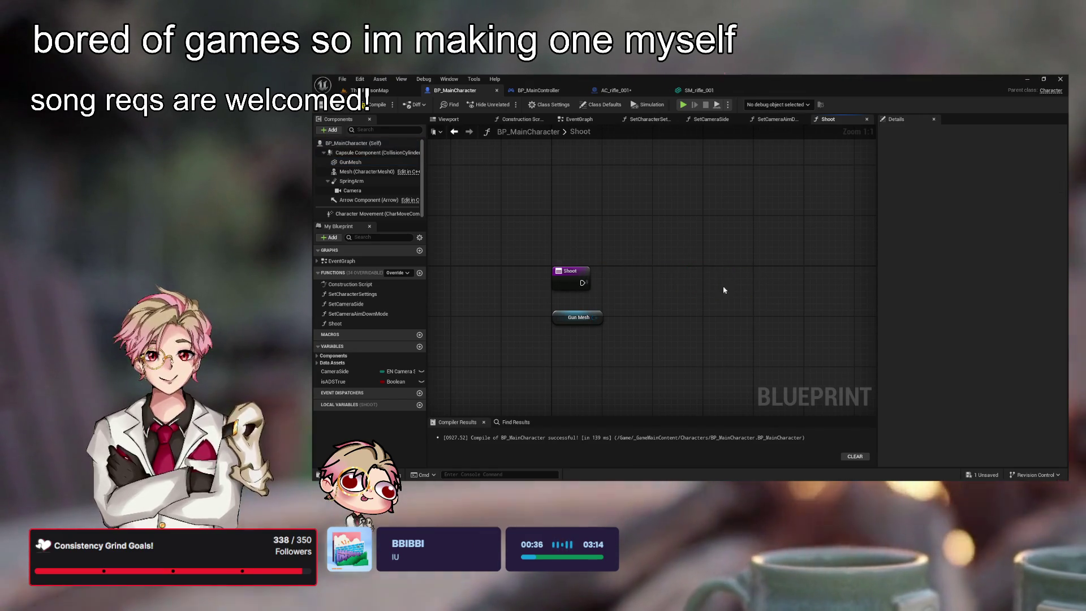
pyautogui.moveTo(767, 292); pyautogui.dragTo(767, 291)
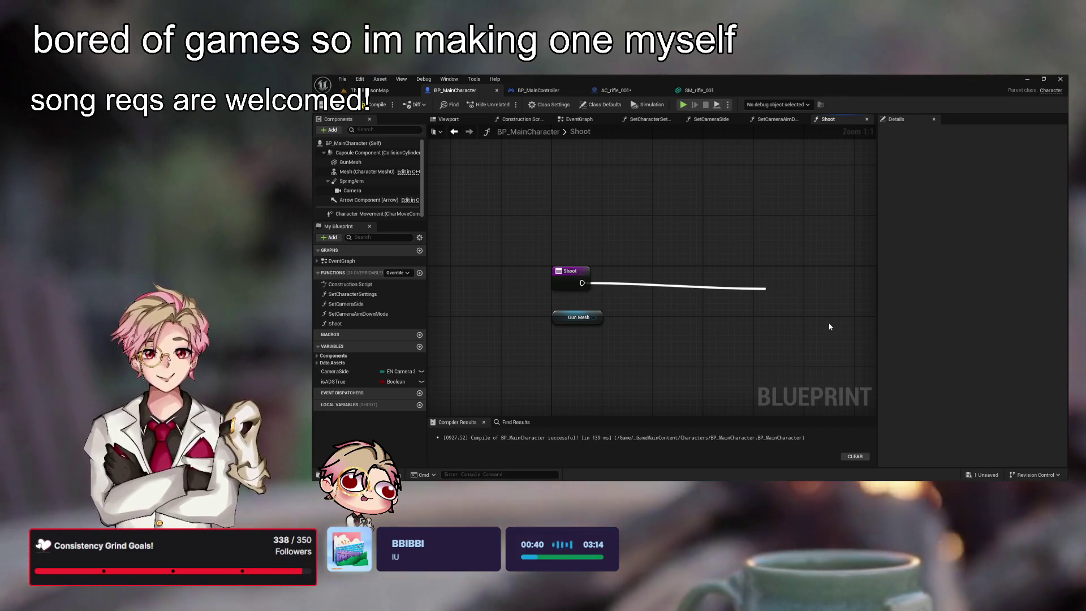
pyautogui.click(846, 329)
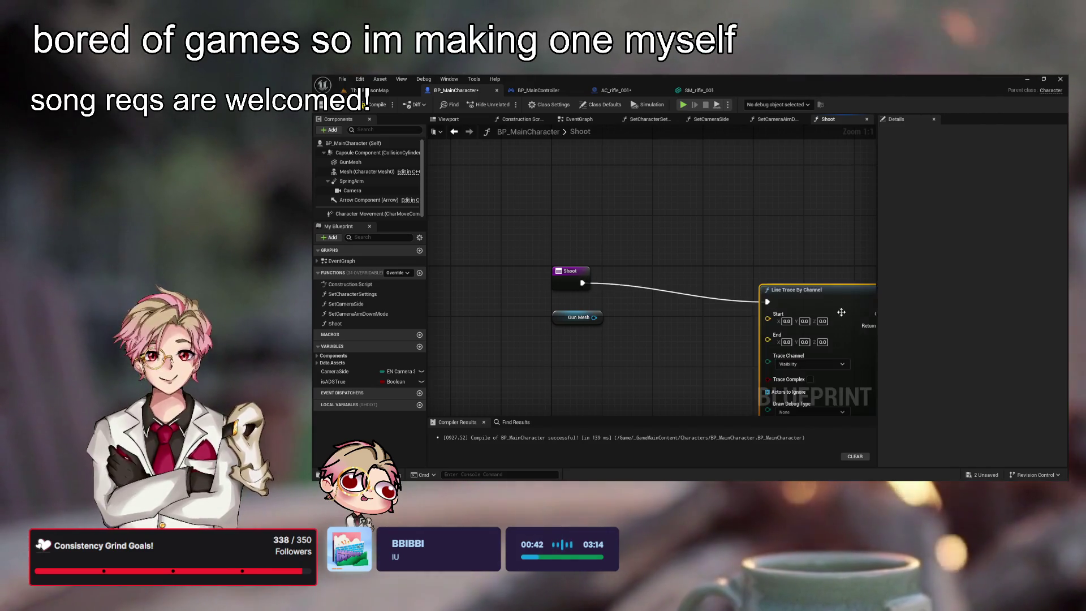
pyautogui.moveTo(741, 253); pyautogui.dragTo(741, 247)
# - Add a Get Socket Location node pulled from the Gun Mesh reference
pyautogui.moveTo(559, 296); pyautogui.dragTo(558, 296)
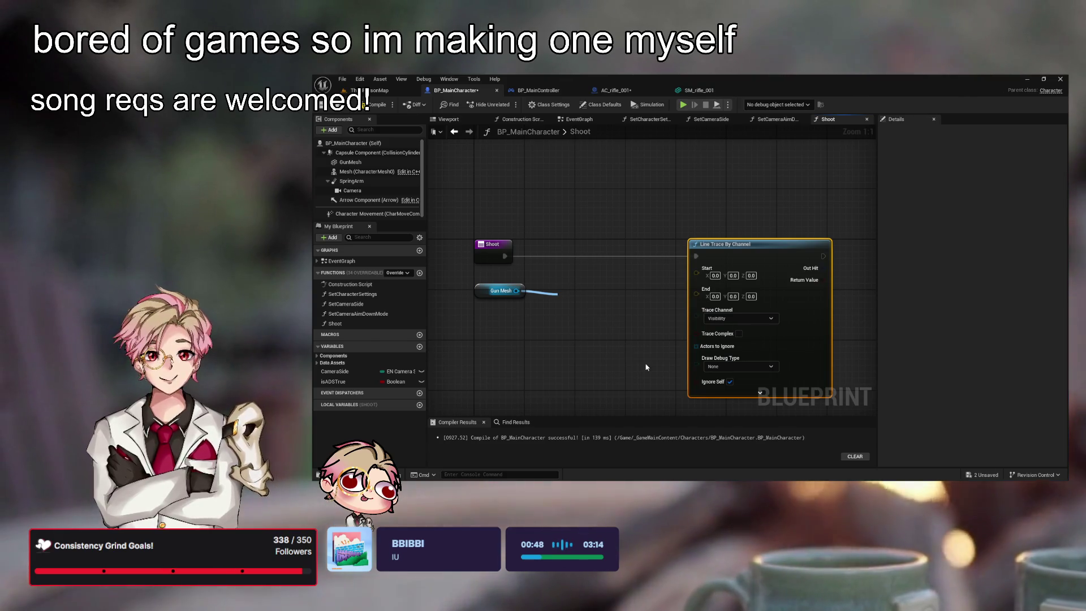
pyautogui.click(649, 362)
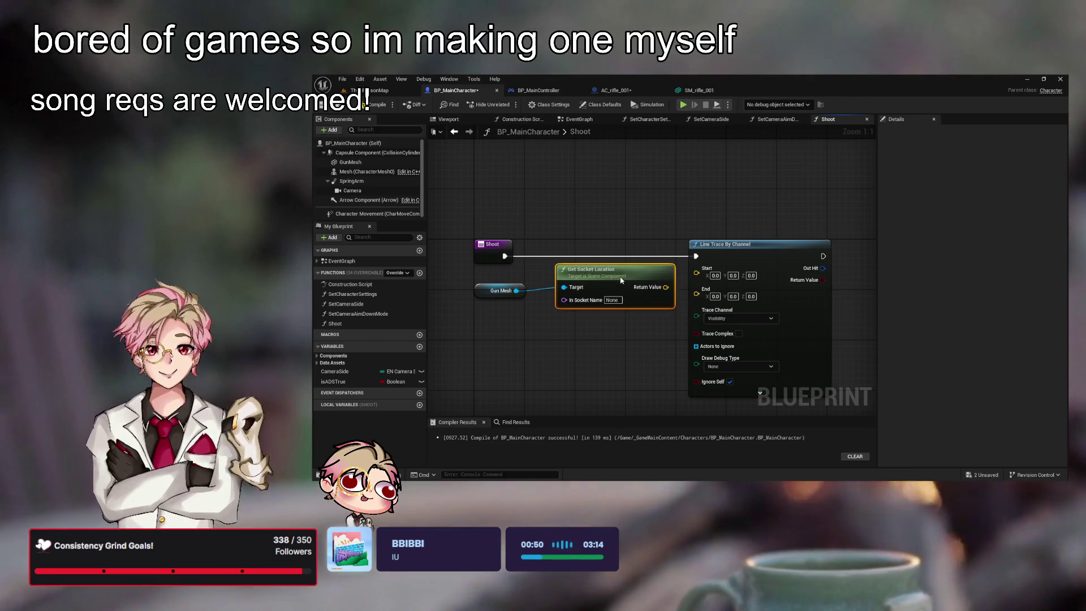
pyautogui.click(684, 104)
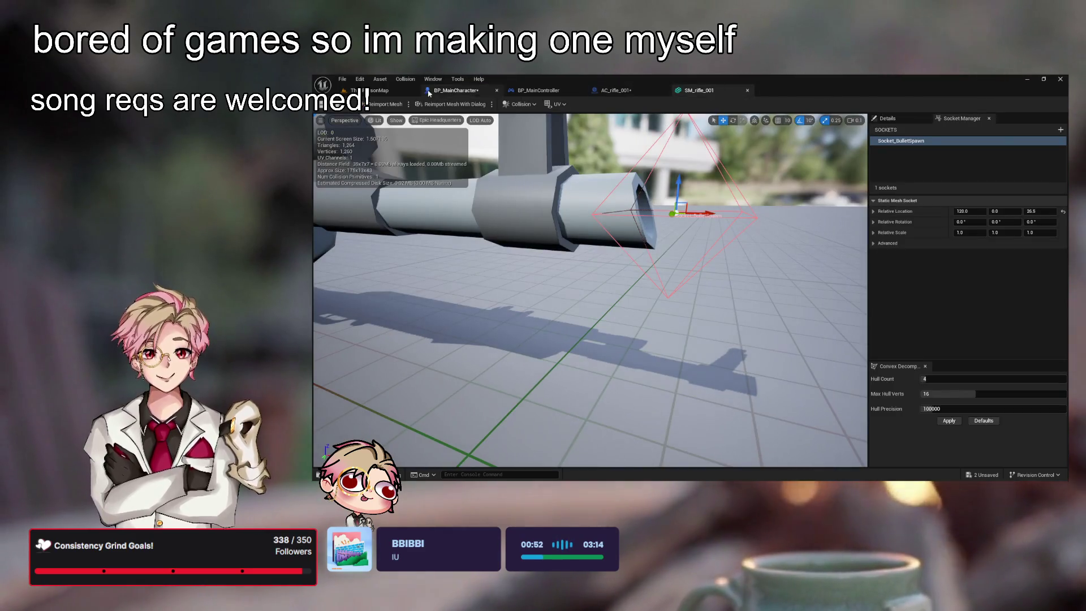
# - Rename the rifle socket to BulletSpawnPoint in SM_rifle_001's Socket Manager
pyautogui.press('Escape')
pyautogui.click(537, 91)
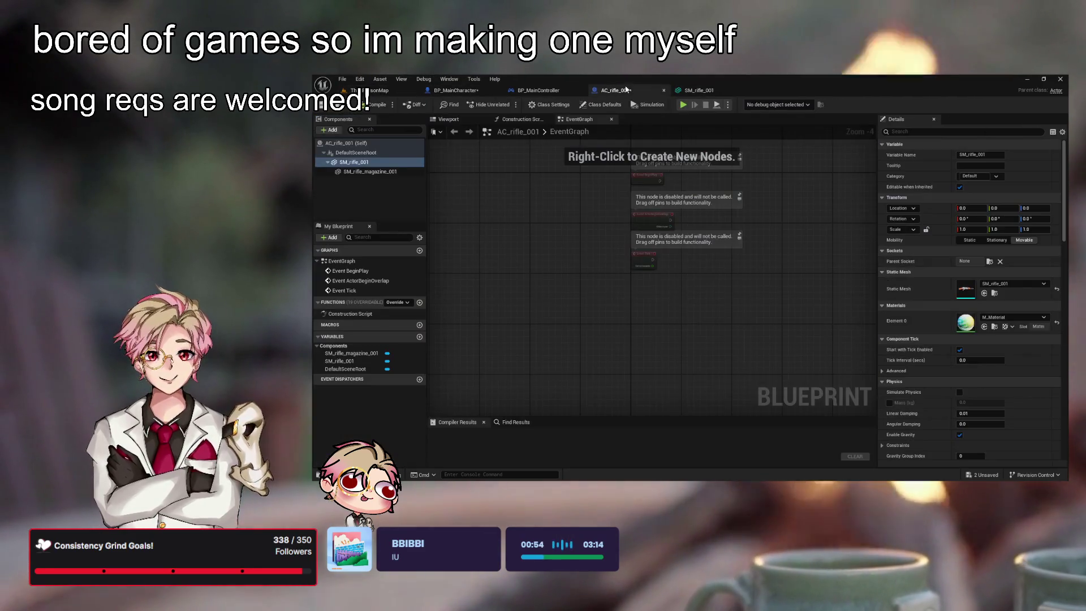
pyautogui.click(455, 91)
pyautogui.click(695, 91)
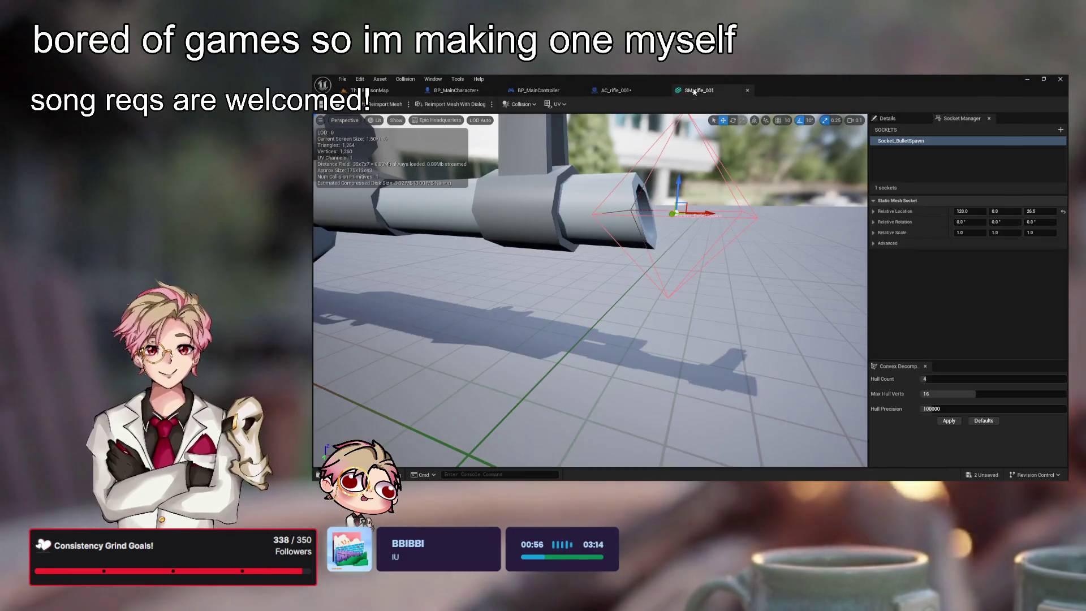
pyautogui.doubleClick(899, 141)
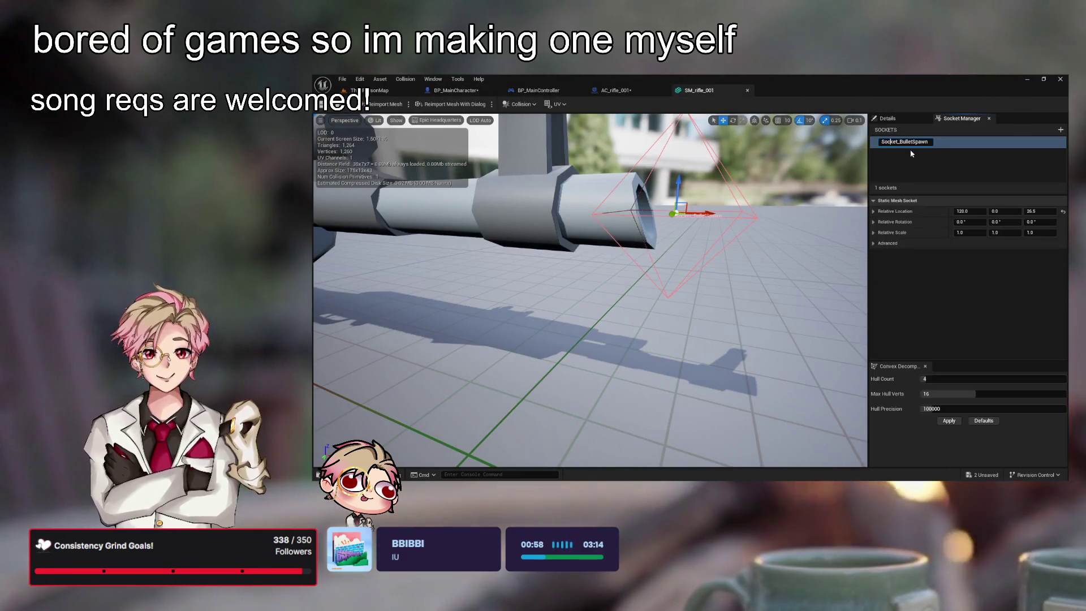
pyautogui.click(895, 142)
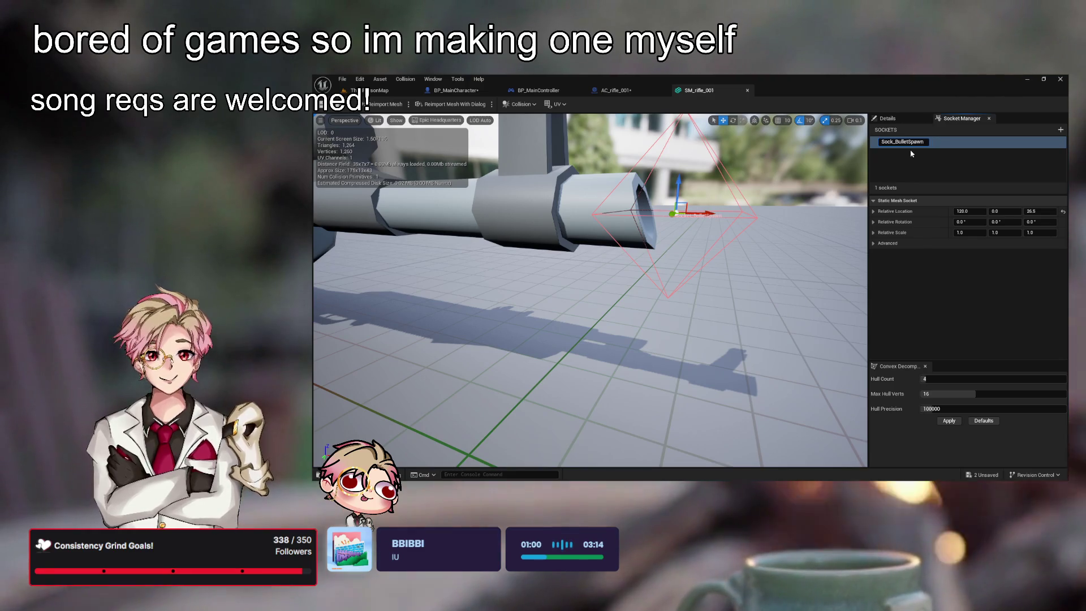
pyautogui.press('BackSpace')
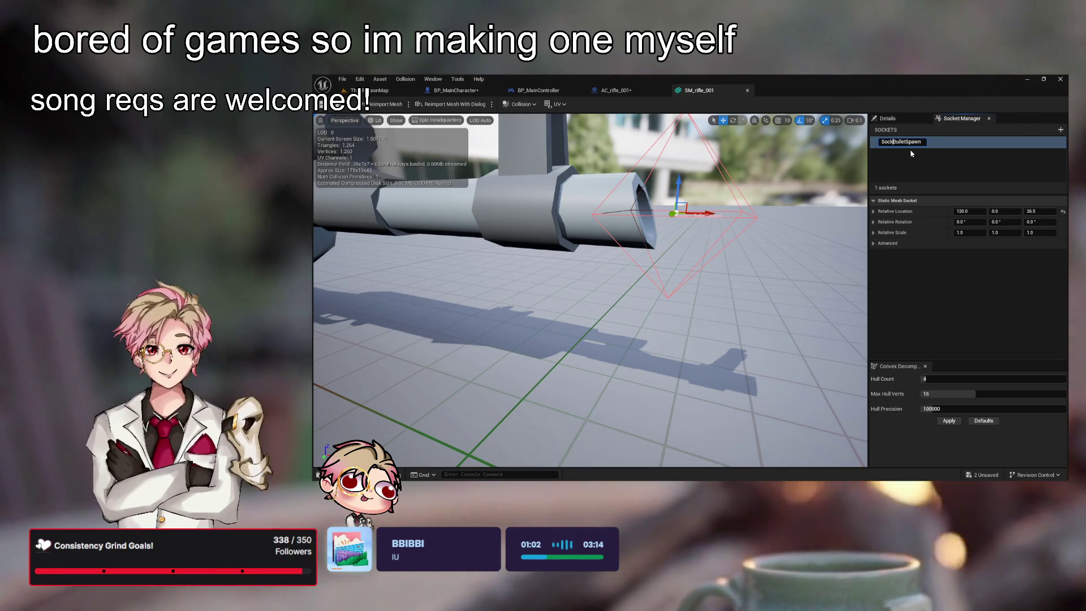
pyautogui.press('BackSpace')
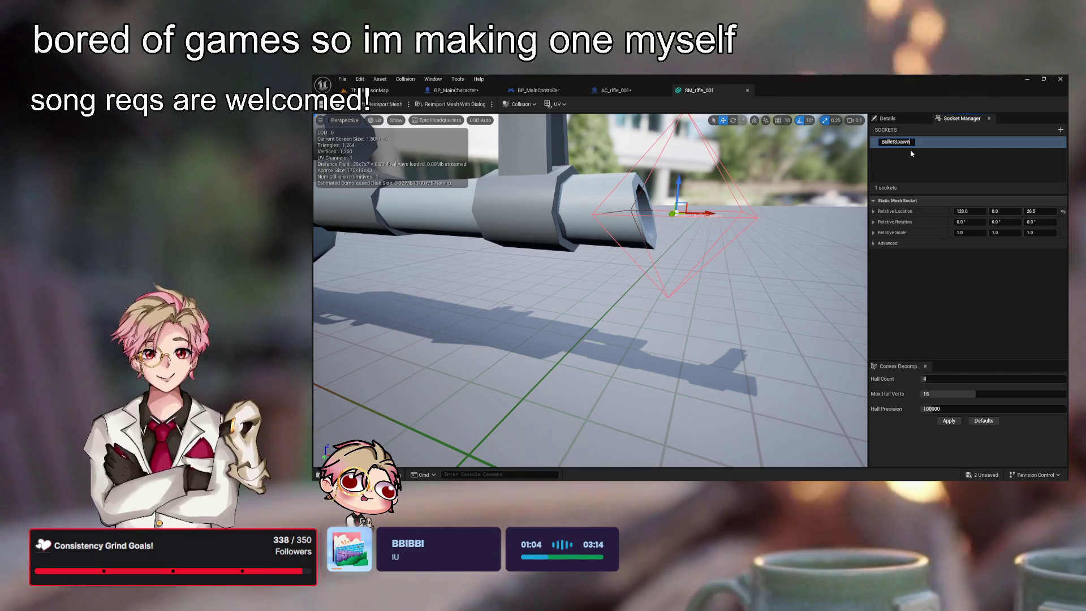
pyautogui.press('End')
pyautogui.write('Point')
pyautogui.press('Return')
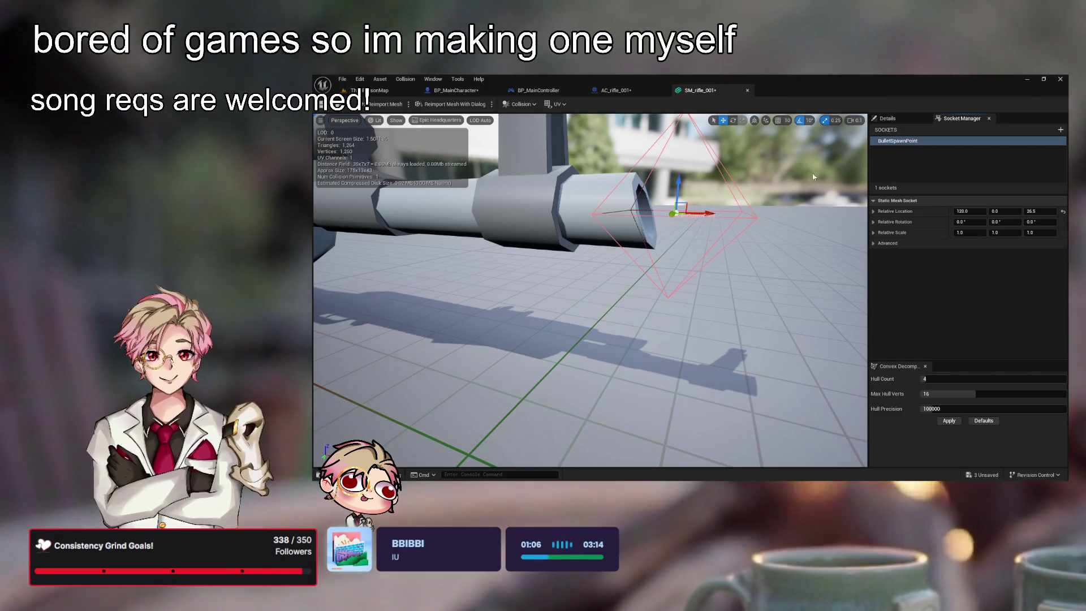
# - Prefix the socket name with S_, making it S_BulletSpawnPoint
pyautogui.moveTo(813, 177); pyautogui.dragTo(836, 167)
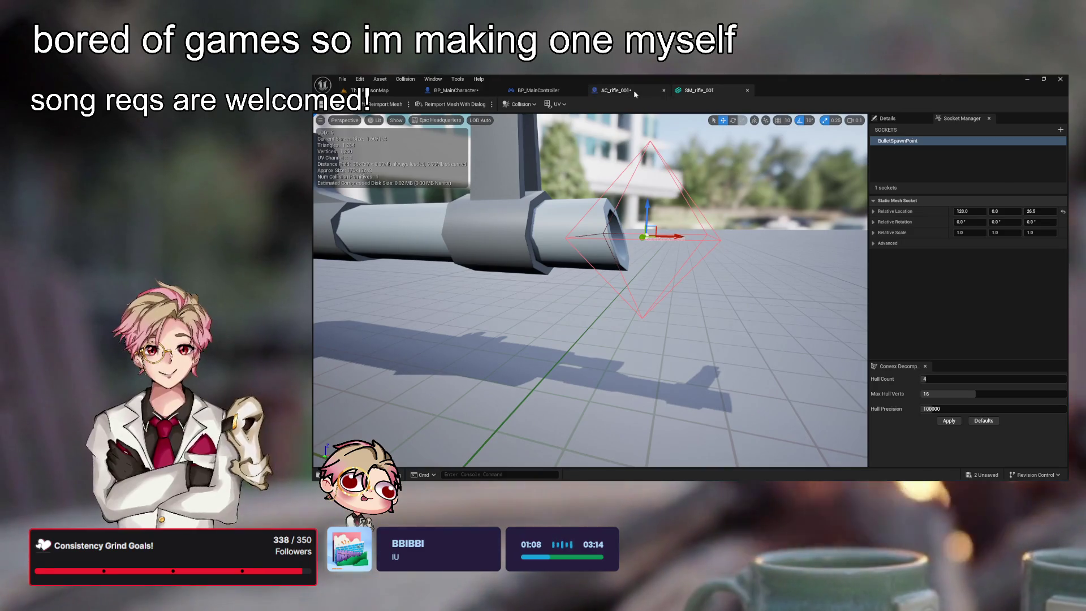
pyautogui.doubleClick(900, 141)
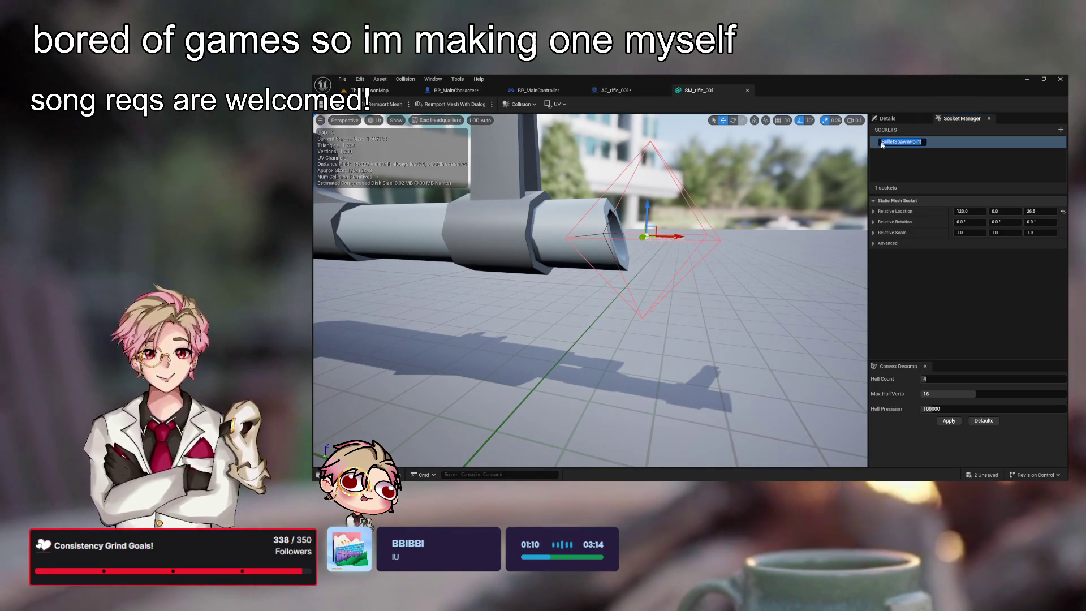
pyautogui.write('S_')
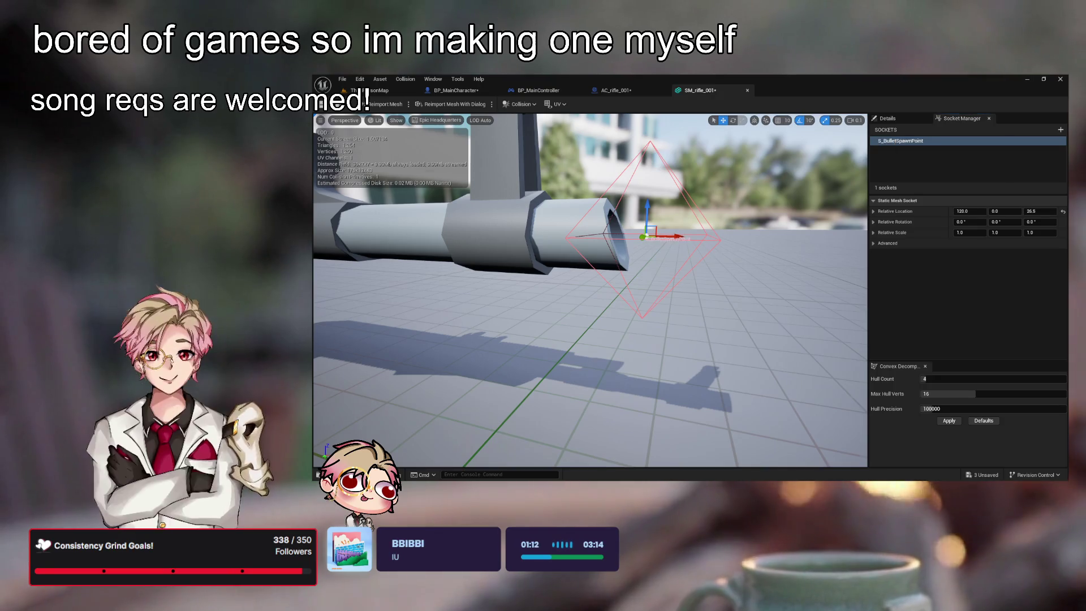
# - Set Get Socket Location's socket name to S_BulletSpawnPoint in the Shoot graph
pyautogui.click(538, 91)
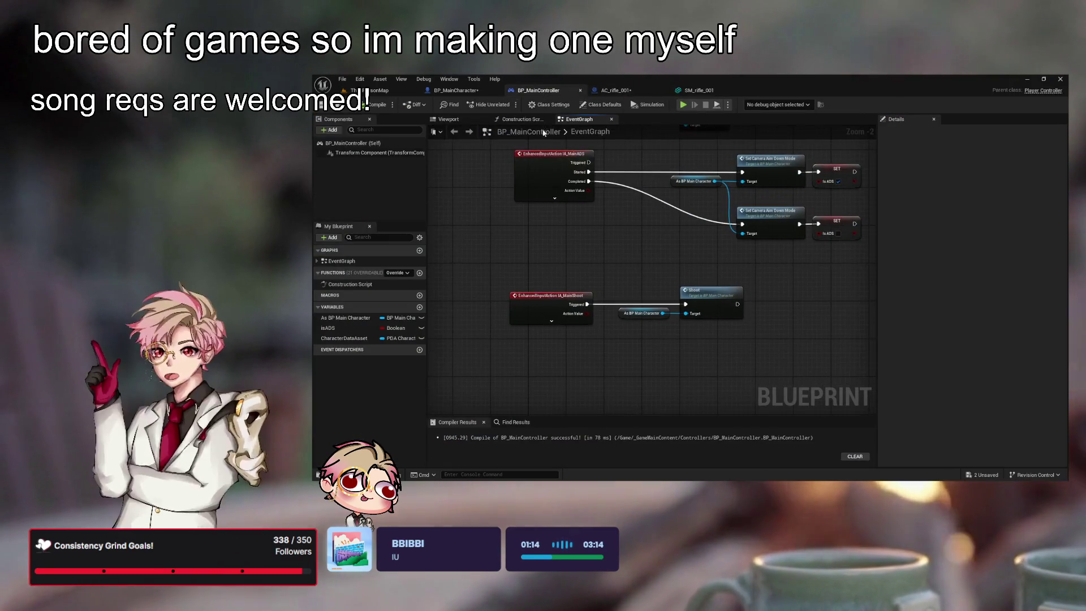
pyautogui.click(456, 91)
pyautogui.click(612, 300)
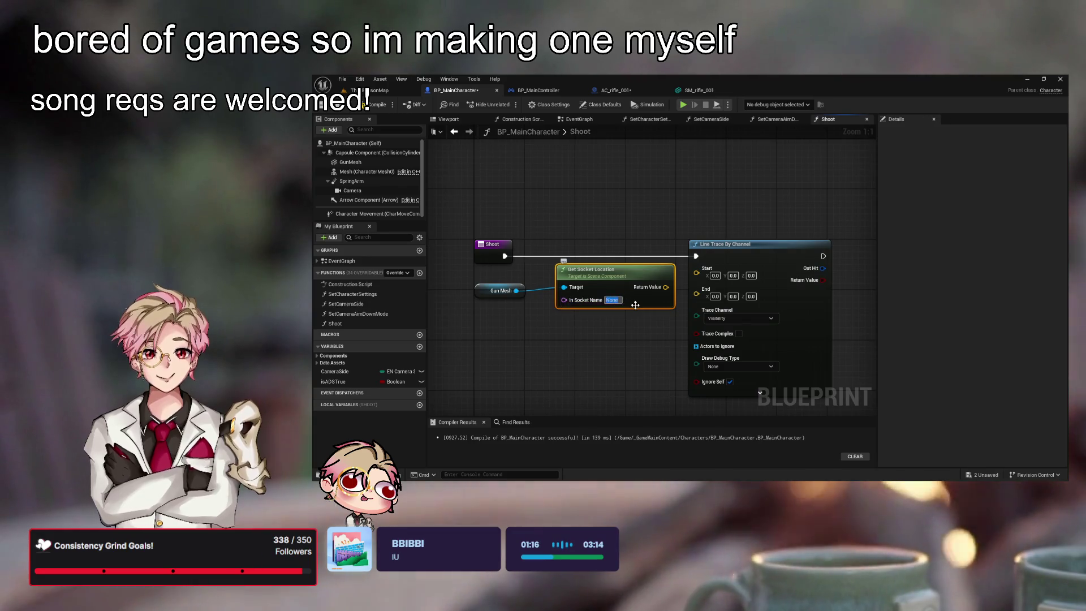
pyautogui.write('S_Bulle')
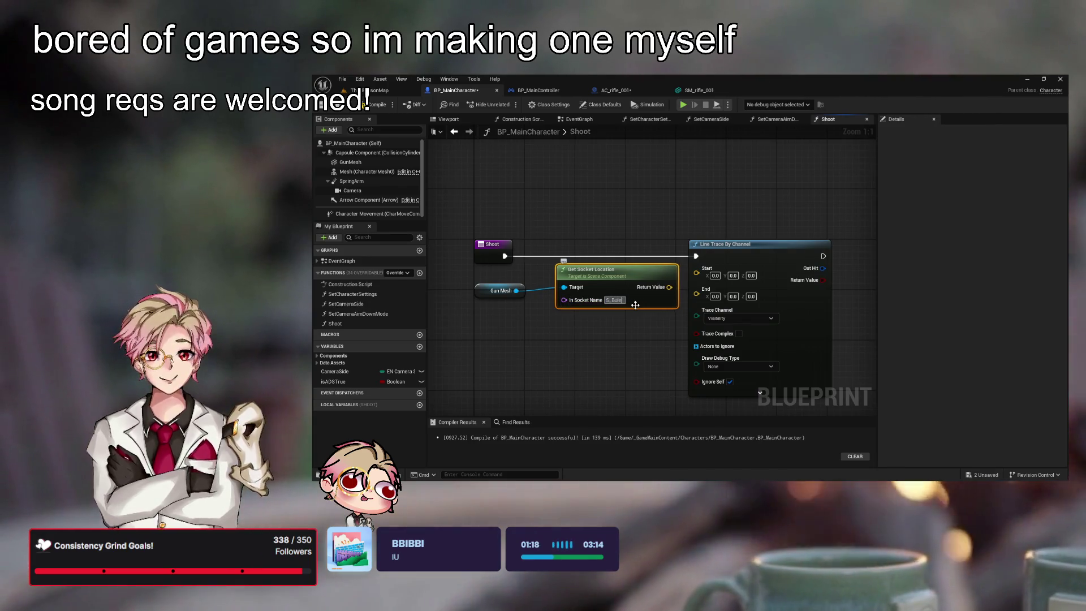
pyautogui.write('tSpawnPoint')
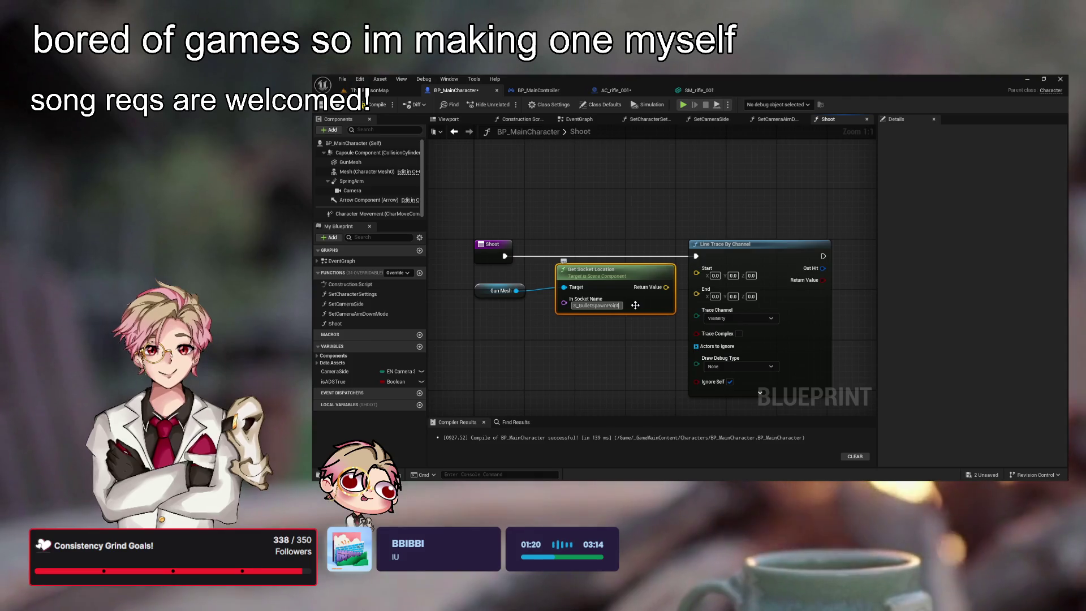
pyautogui.press('Return')
pyautogui.keyDown('ctrl'); pyautogui.click(500, 290); pyautogui.keyUp('ctrl')
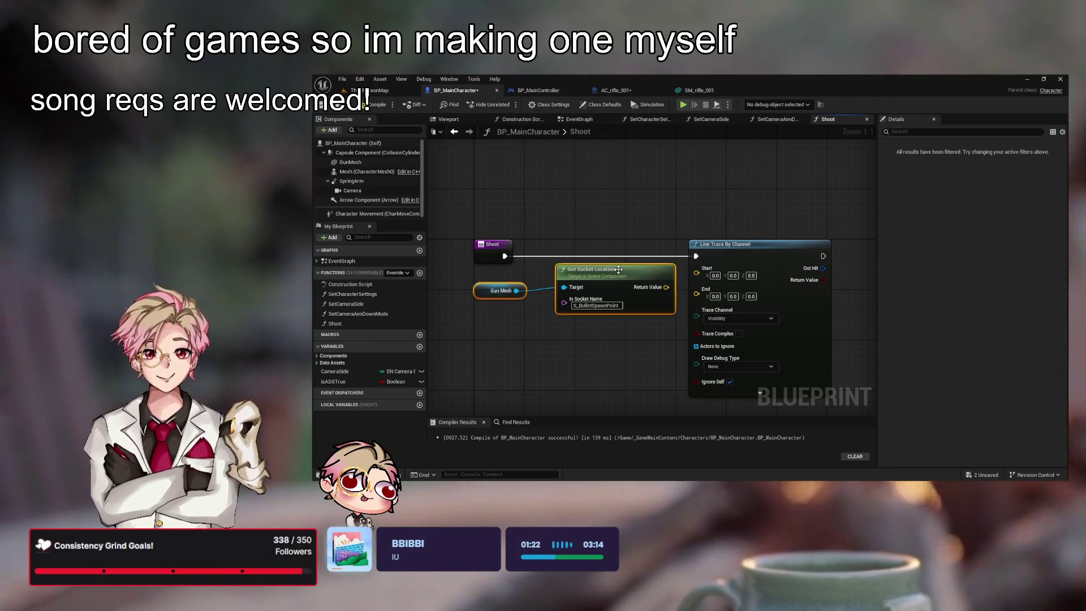
# - Rename the rifle socket to S_BulletSpawnSocket in the mesh editor
pyautogui.click(617, 90)
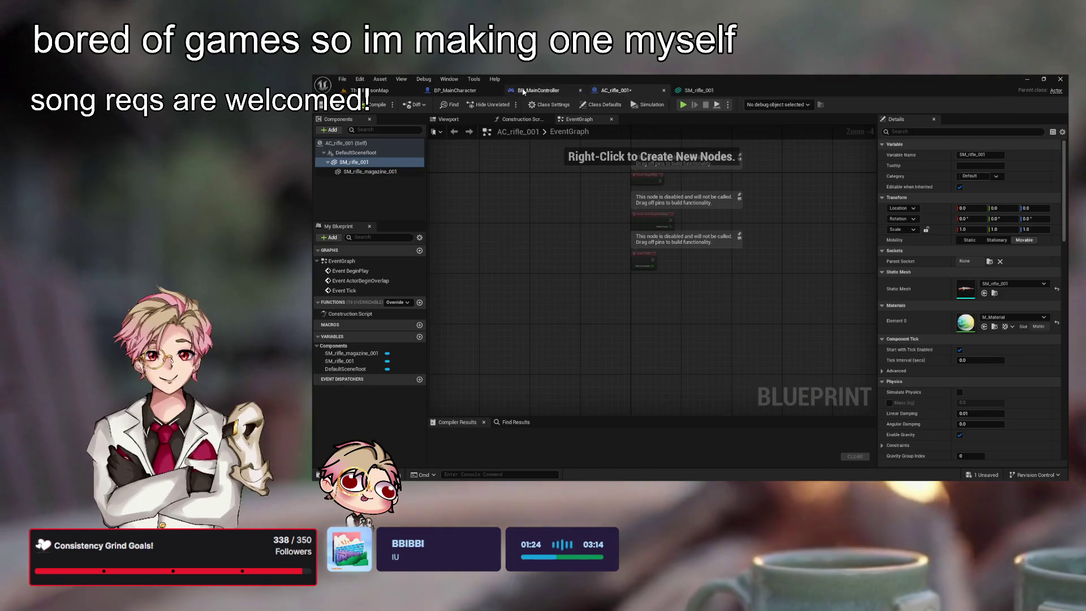
pyautogui.click(699, 90)
pyautogui.click(950, 143)
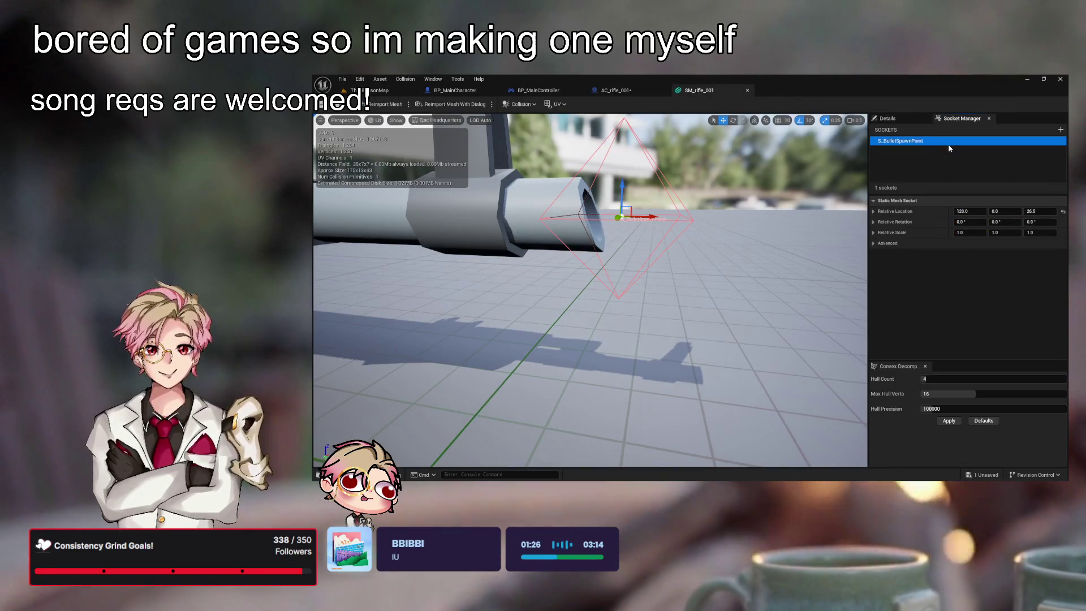
pyautogui.click(950, 145)
pyautogui.write('ocket')
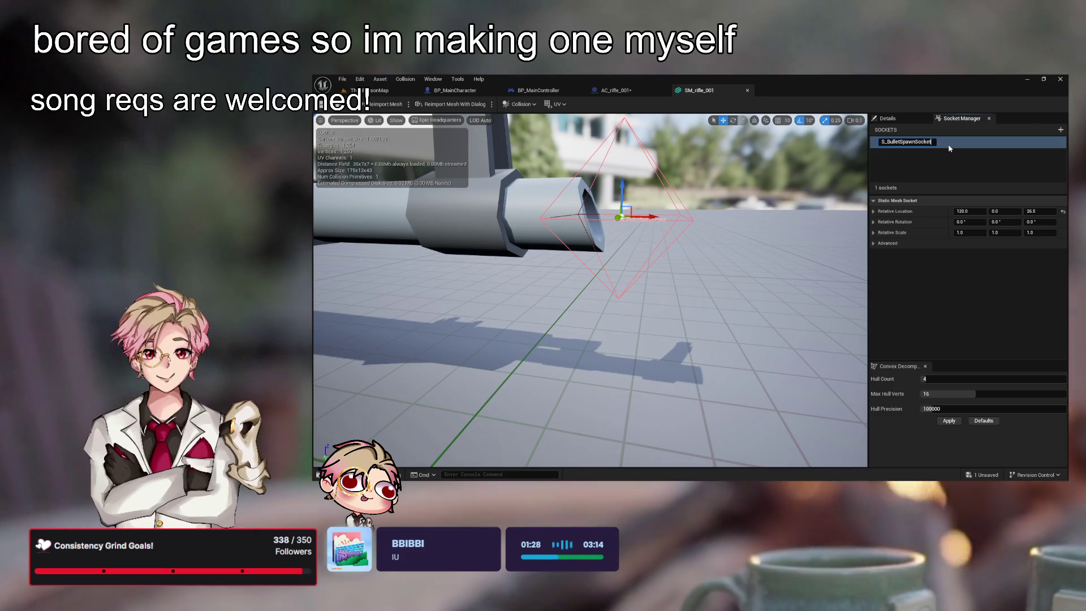
pyautogui.press('Return')
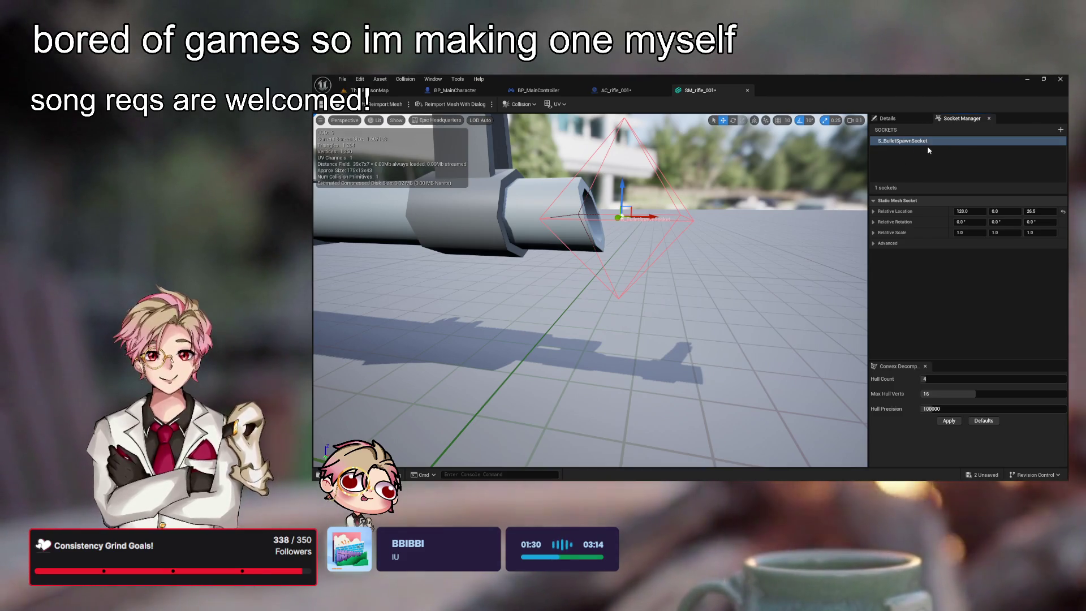
pyautogui.press('F2')
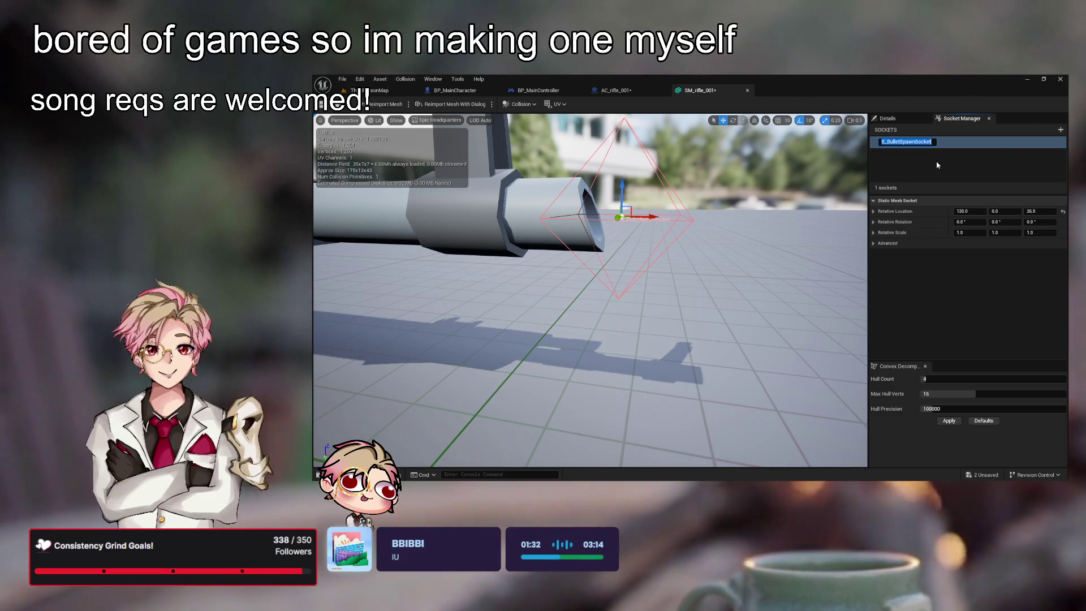
pyautogui.click(754, 225)
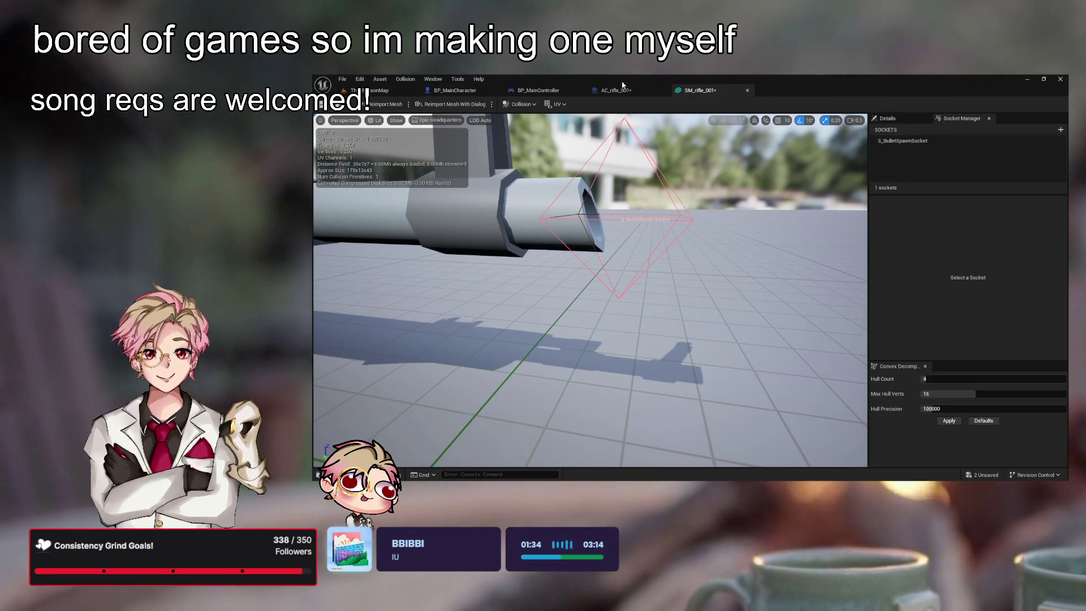
pyautogui.click(614, 90)
pyautogui.click(513, 90)
pyautogui.click(463, 94)
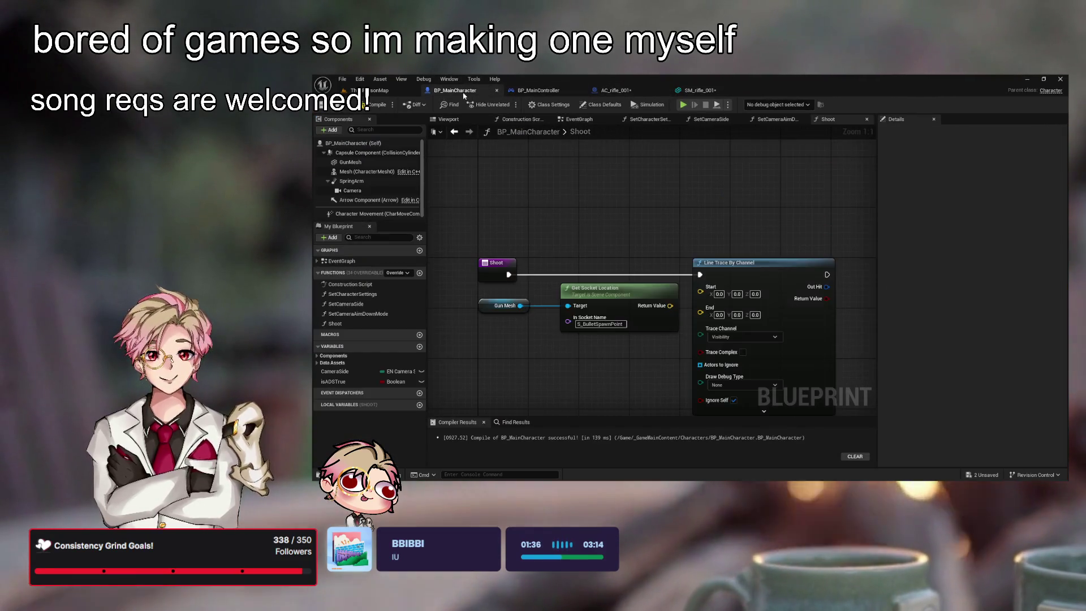
# - Set In Socket Name to S_BulletSpawnSocket and wire its location into the trace Start
pyautogui.write('S_BulletSpawnSocket')
pyautogui.press('Return')
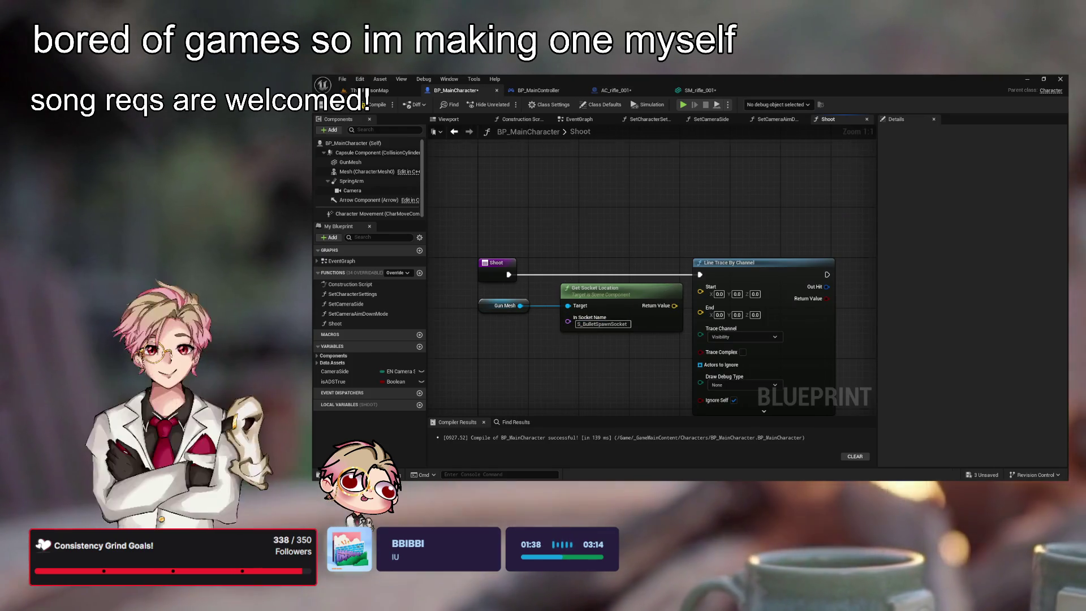
pyautogui.moveTo(656, 278); pyautogui.dragTo(742, 242)
pyautogui.moveTo(738, 298); pyautogui.dragTo(529, 243)
pyautogui.moveTo(685, 254)
pyautogui.mouseDown()
pyautogui.moveTo(696, 254)
pyautogui.moveTo(576, 230)
pyautogui.mouseUp()
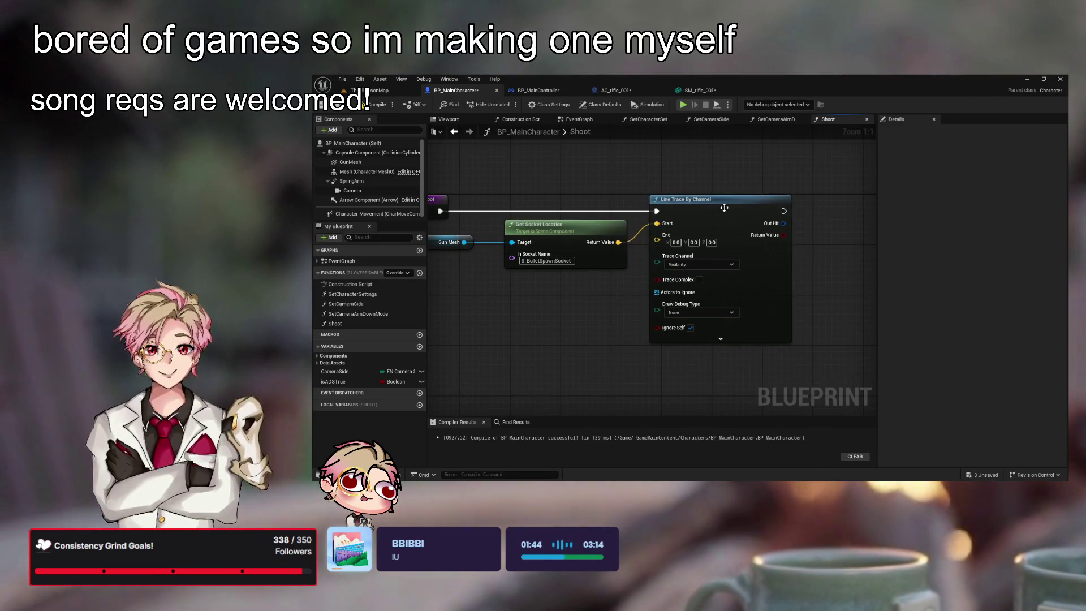
pyautogui.moveTo(728, 212); pyautogui.dragTo(800, 212)
pyautogui.click(645, 285)
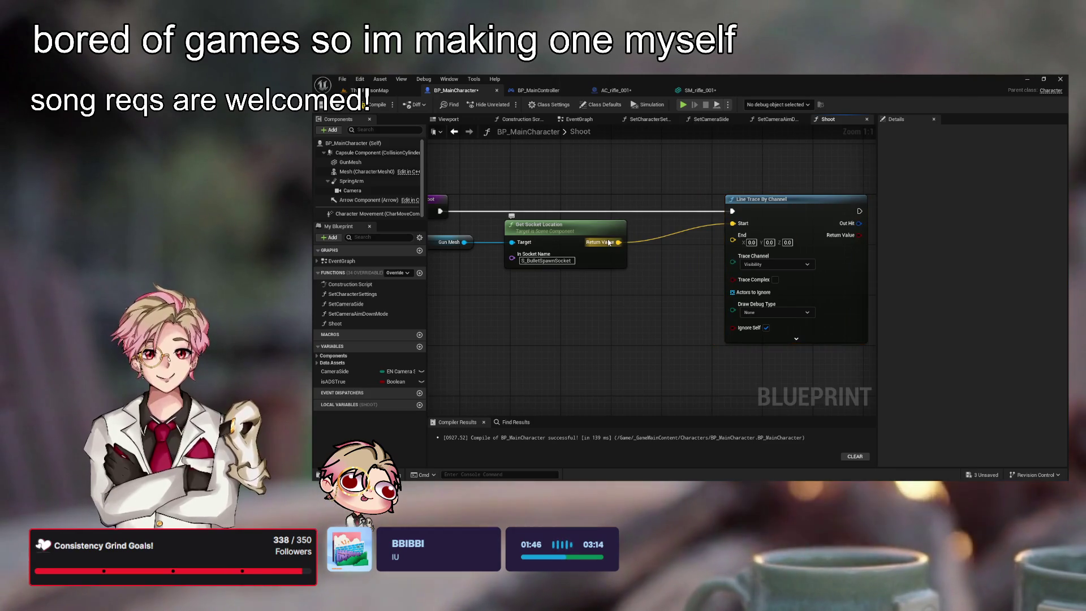
# - Feed socket location plus a Z 200 vector into End, use Camera channel, and save
pyautogui.moveTo(599, 334); pyautogui.dragTo(682, 292)
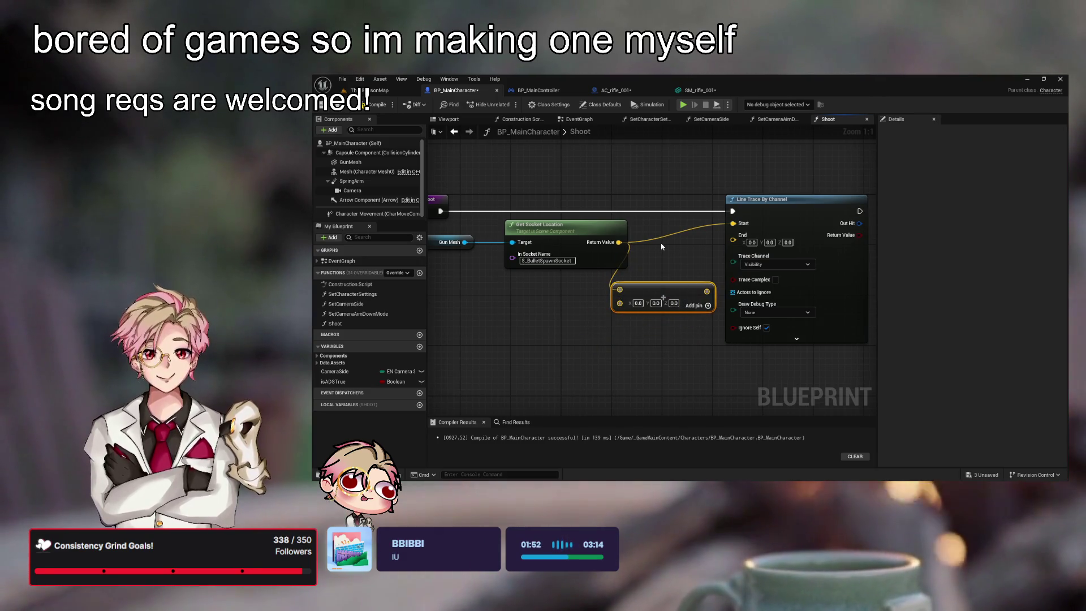
pyautogui.moveTo(642, 294); pyautogui.dragTo(674, 271)
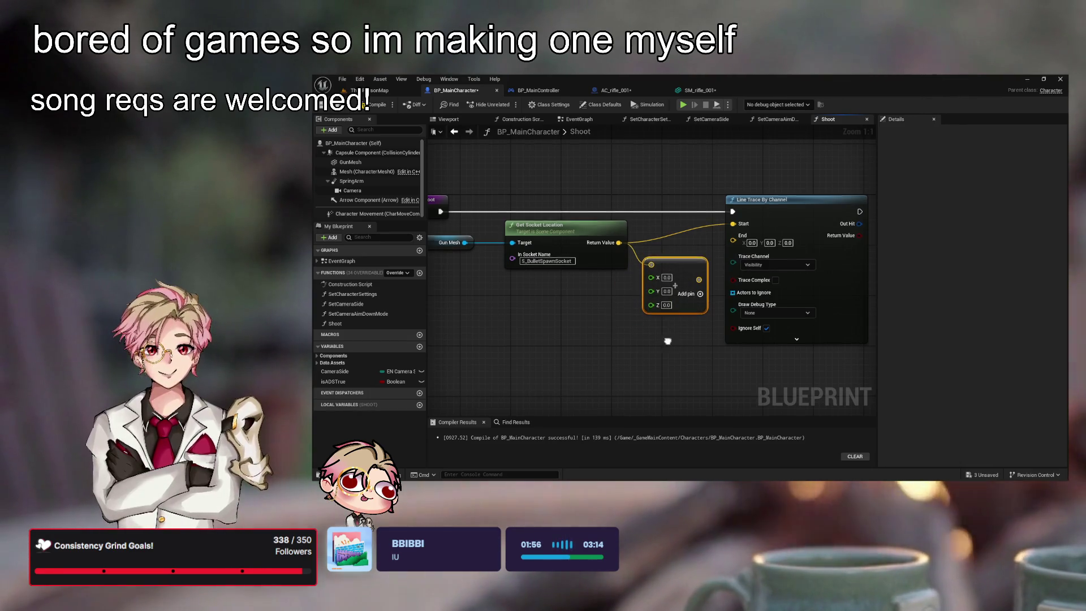
pyautogui.click(683, 351)
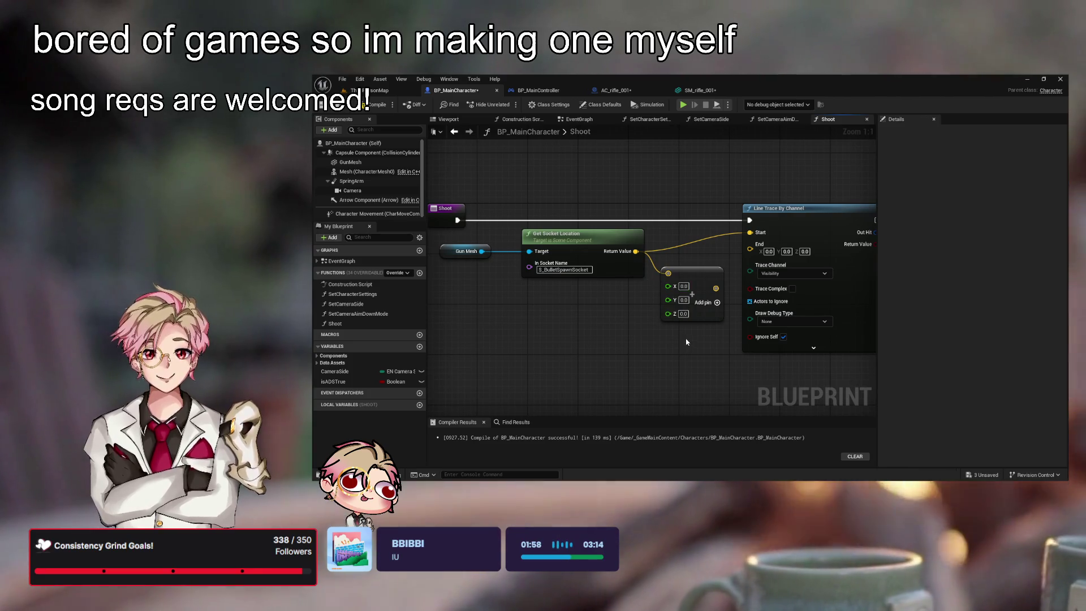
pyautogui.click(683, 314)
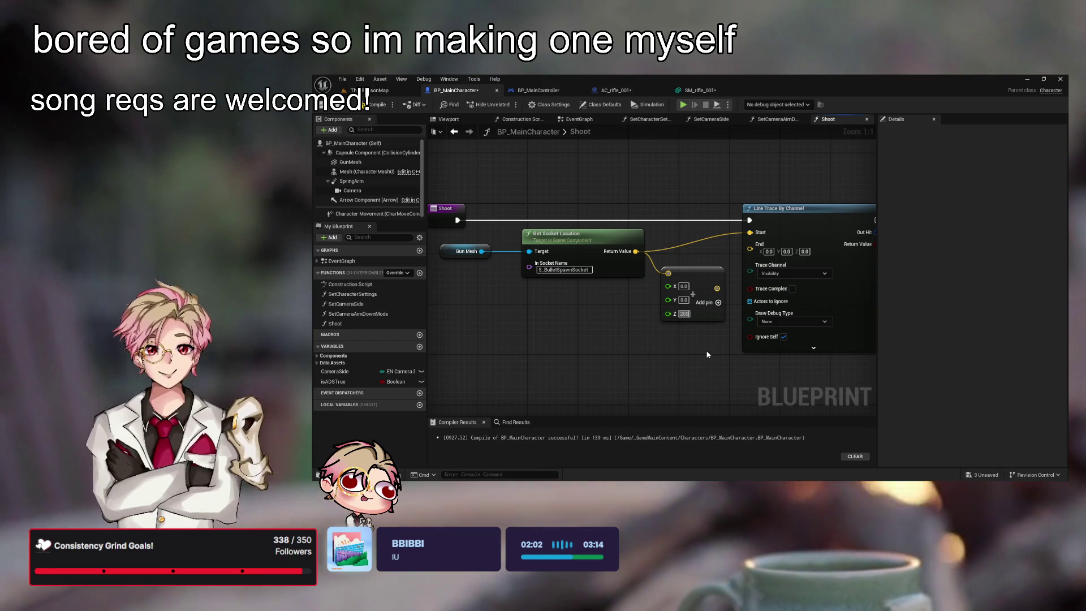
pyautogui.press('Return')
pyautogui.moveTo(666, 283); pyautogui.dragTo(695, 239)
pyautogui.moveTo(755, 218); pyautogui.dragTo(780, 217)
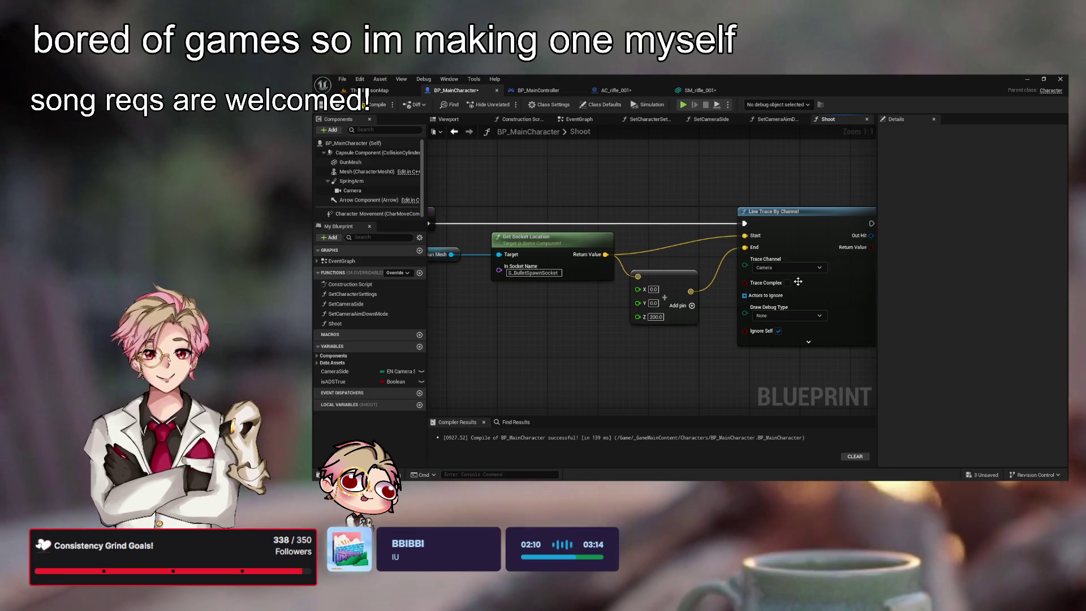
pyautogui.click(790, 267)
pyautogui.click(787, 286)
pyautogui.hotkey('ctrl', 's')
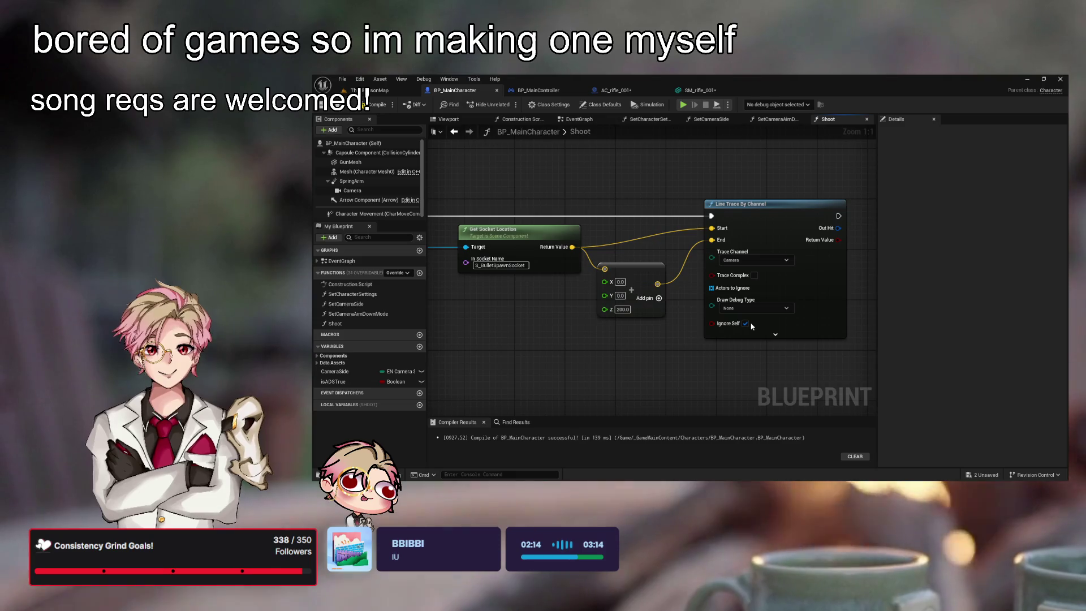
# - Set the line trace's Draw Debug Type to For Duration
pyautogui.click(756, 308)
pyautogui.click(760, 308)
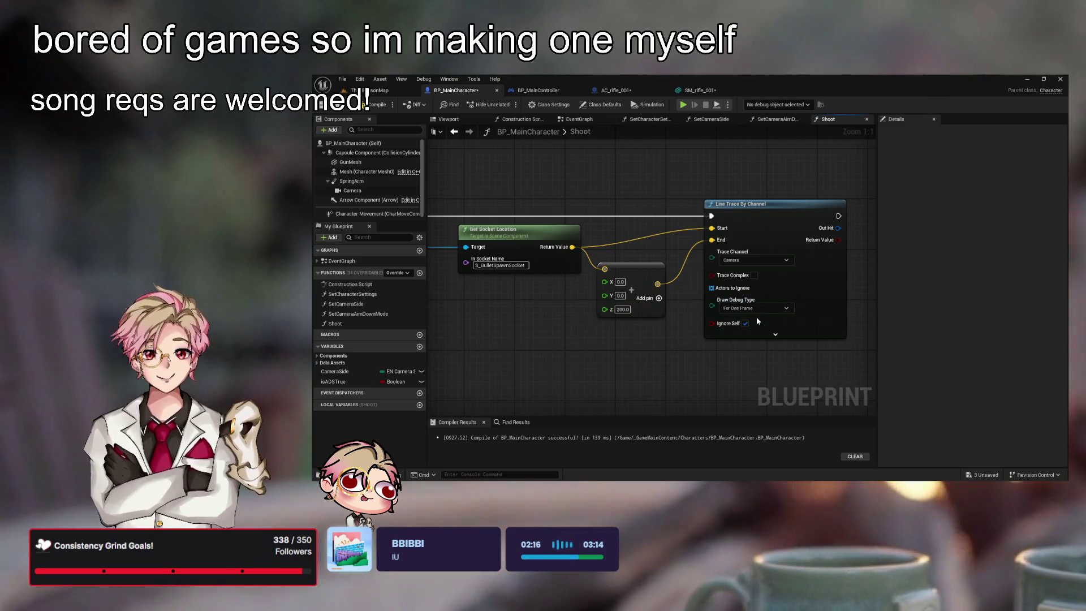
pyautogui.hotkey('ctrl', 'z')
pyautogui.hotkey('ctrl', 's')
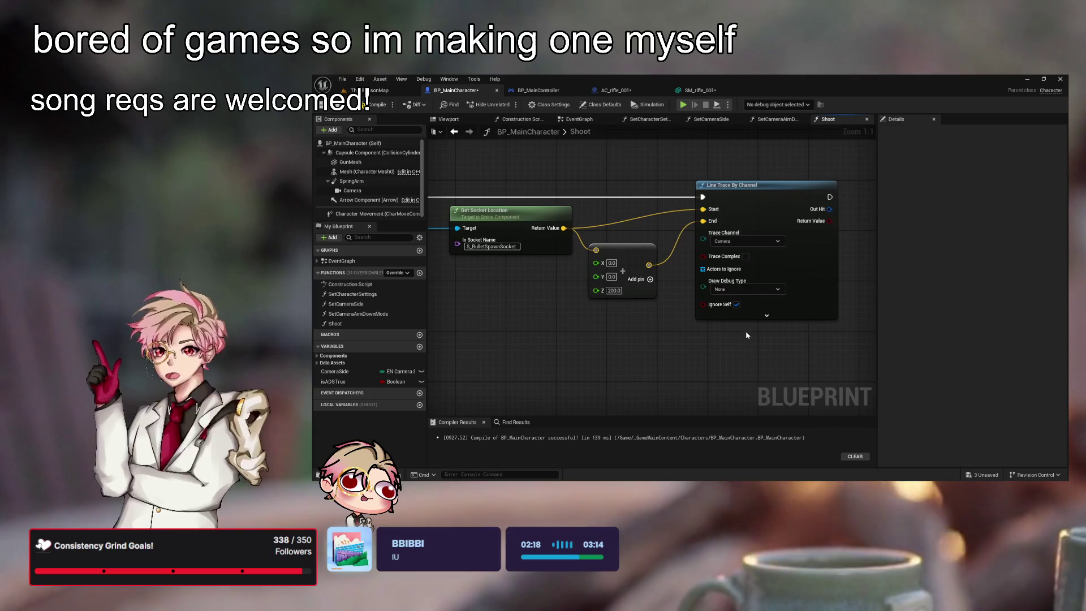
pyautogui.click(751, 301)
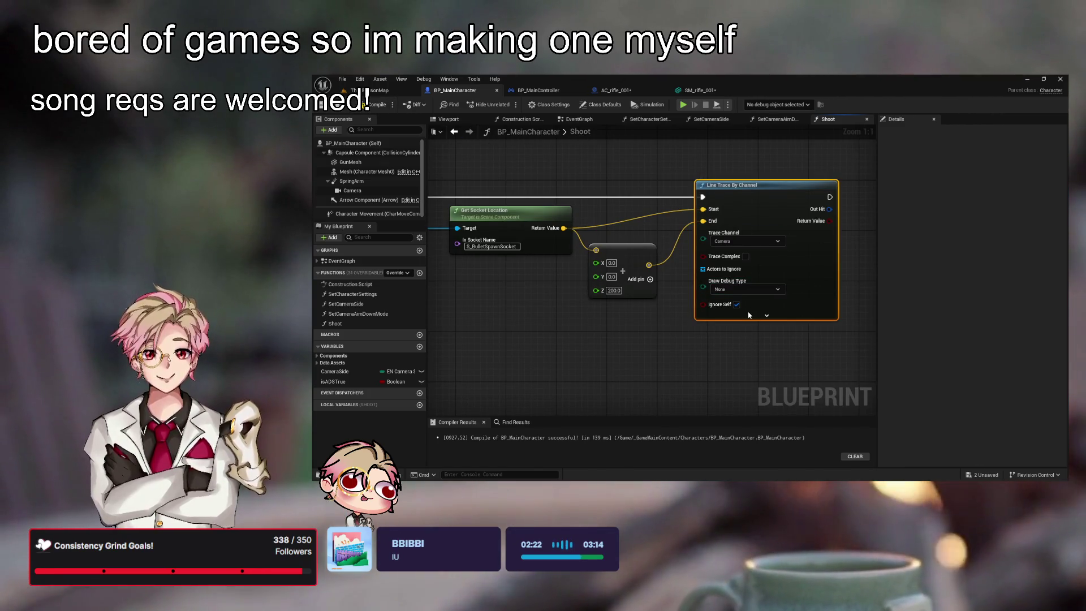
pyautogui.click(747, 289)
pyautogui.click(735, 331)
# - Compile BP_MainCharacter and expand the trace's advanced pins showing the 5.0 draw time
pyautogui.click(374, 106)
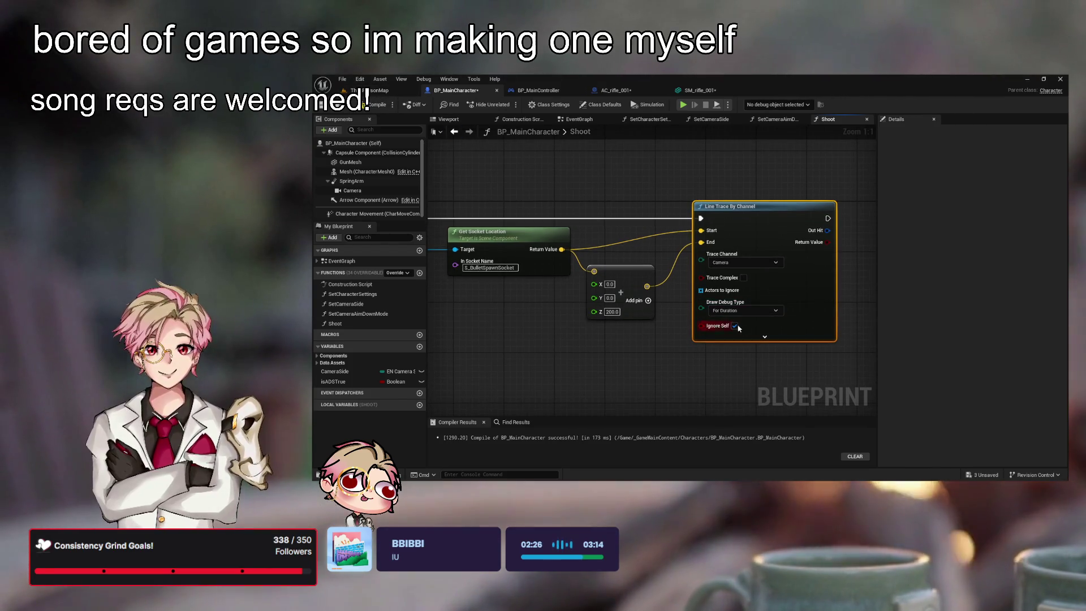
pyautogui.click(765, 336)
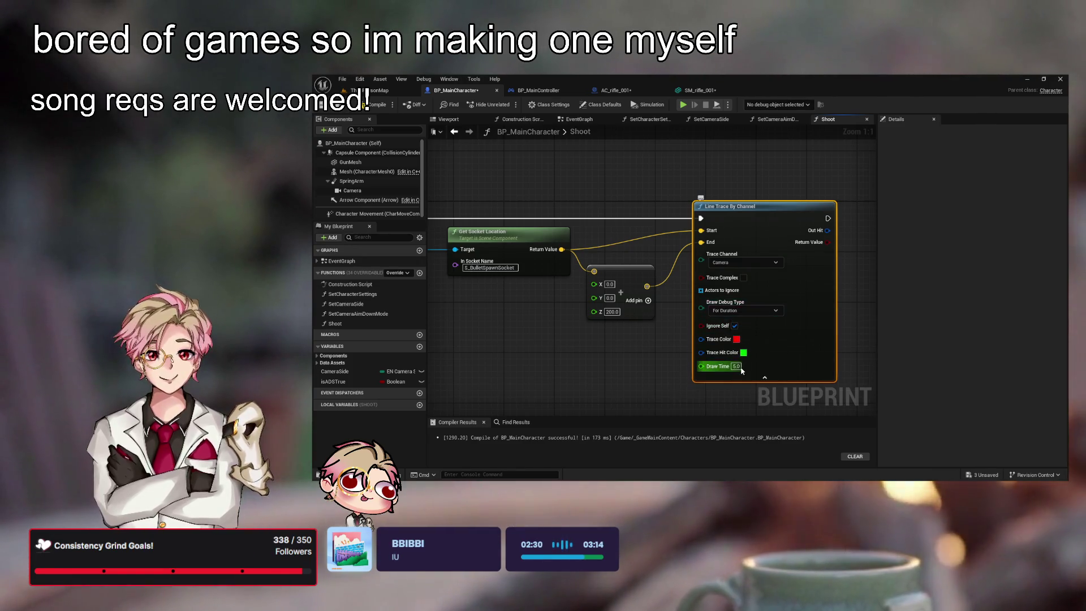
pyautogui.click(667, 390)
pyautogui.moveTo(668, 391); pyautogui.dragTo(663, 369)
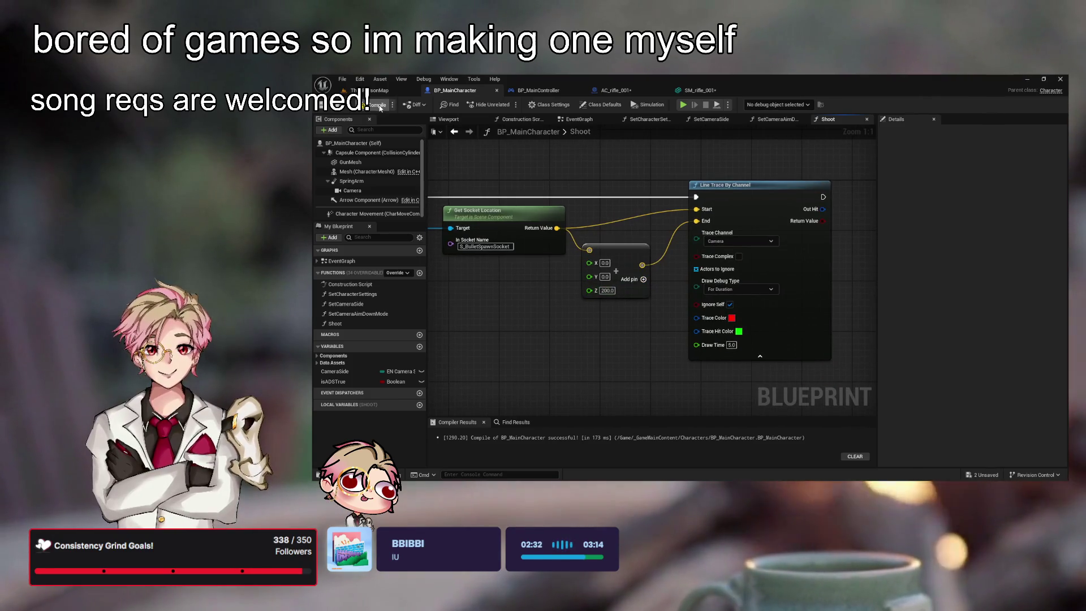
pyautogui.click(398, 93)
# - Play-test the level, running forward to watch the current traces
pyautogui.click(507, 105)
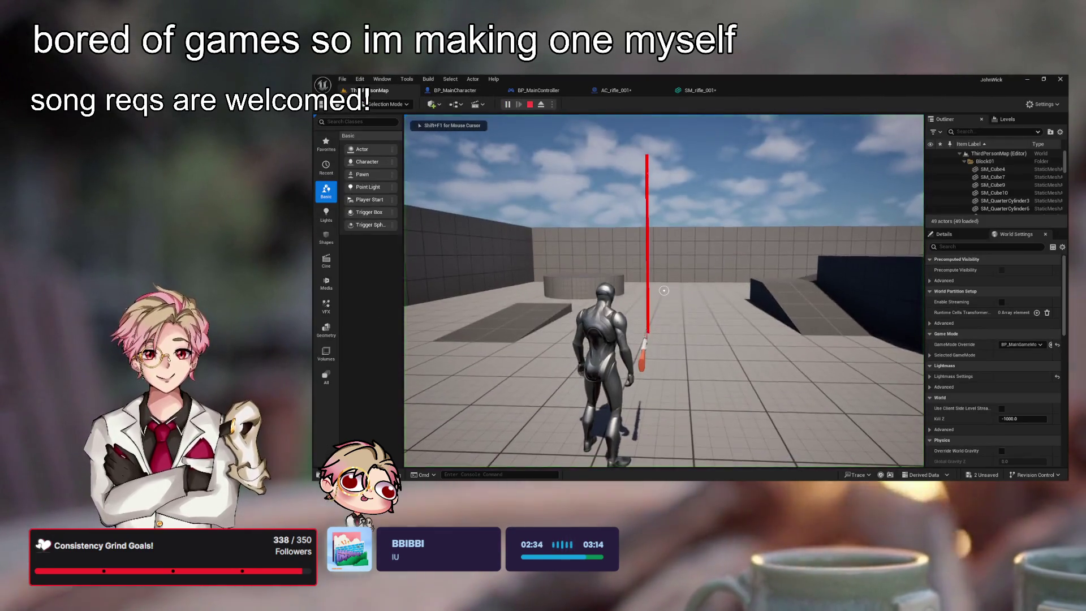
pyautogui.press('w')
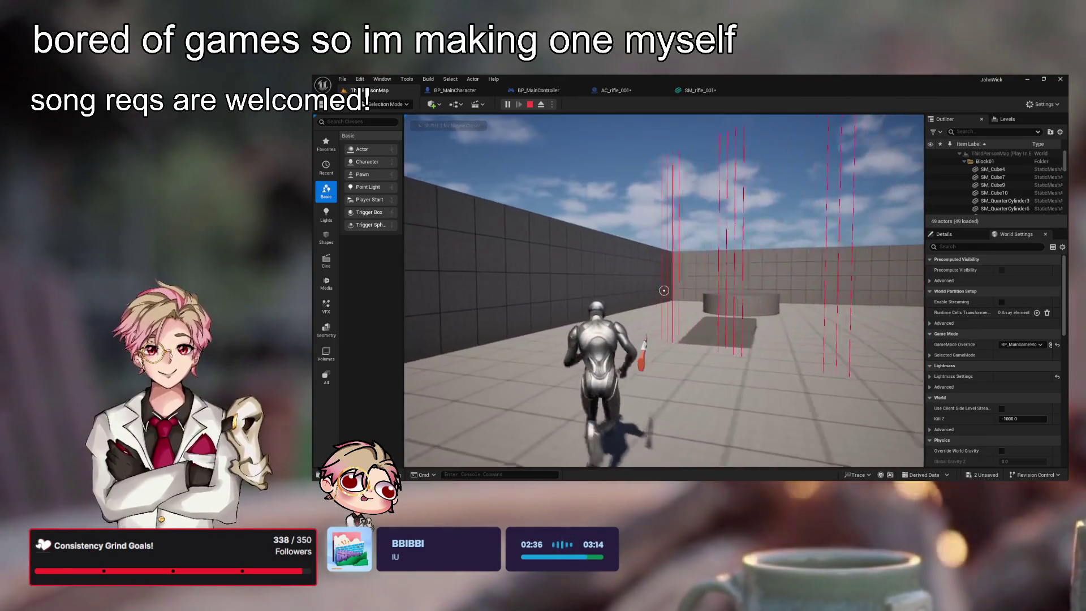
pyautogui.press('Escape')
# - In the Shoot graph, change the offset vector to X 200 and Z 0
pyautogui.click(543, 91)
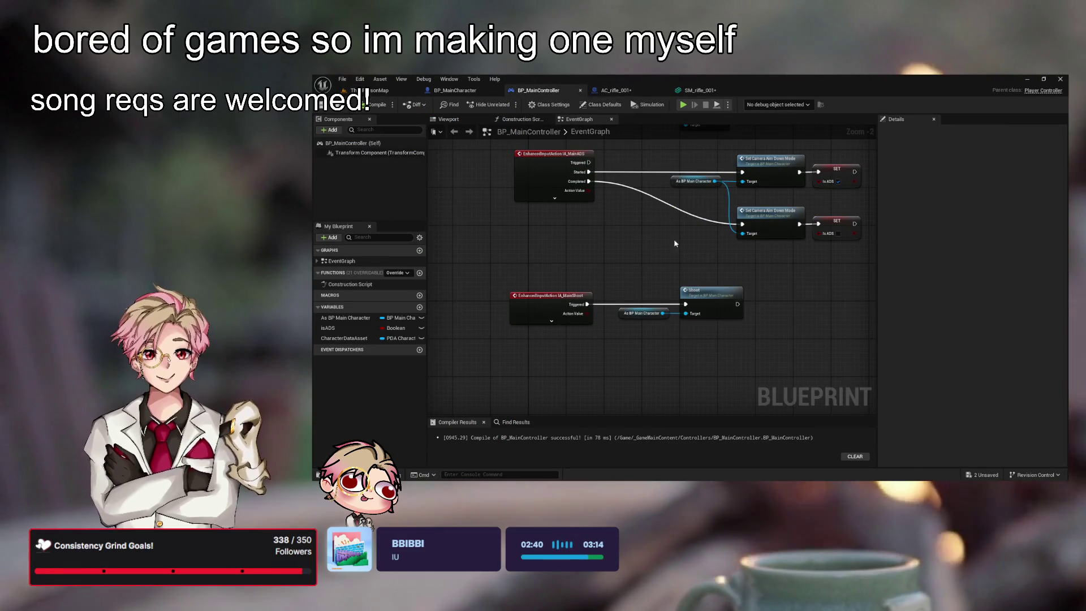
pyautogui.click(700, 90)
pyautogui.click(616, 90)
pyautogui.click(455, 90)
pyautogui.click(829, 119)
pyautogui.click(606, 290)
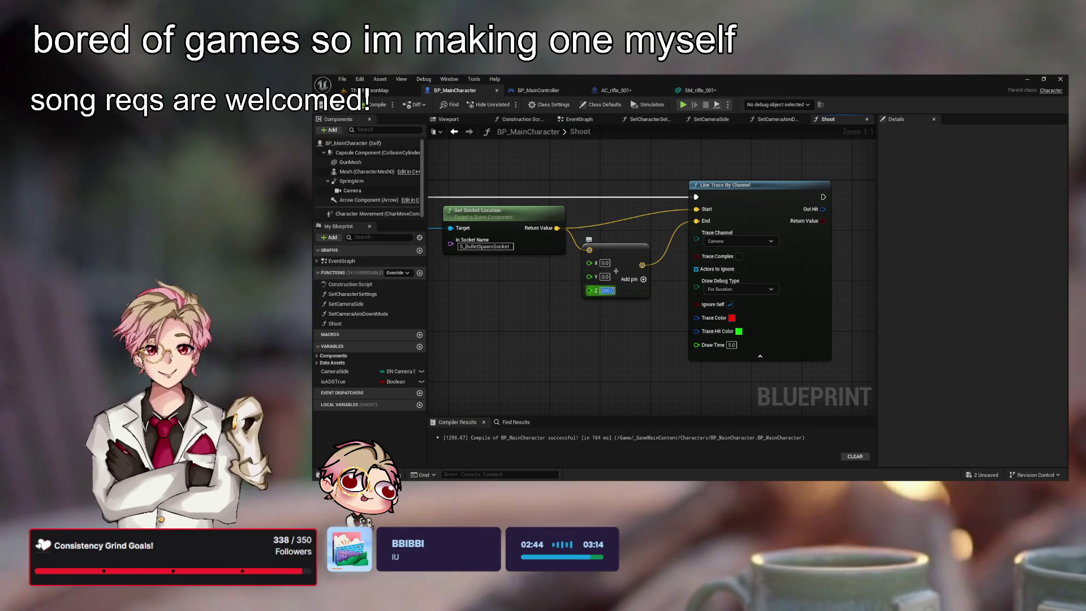
pyautogui.hotkey('shift', 'Tab')
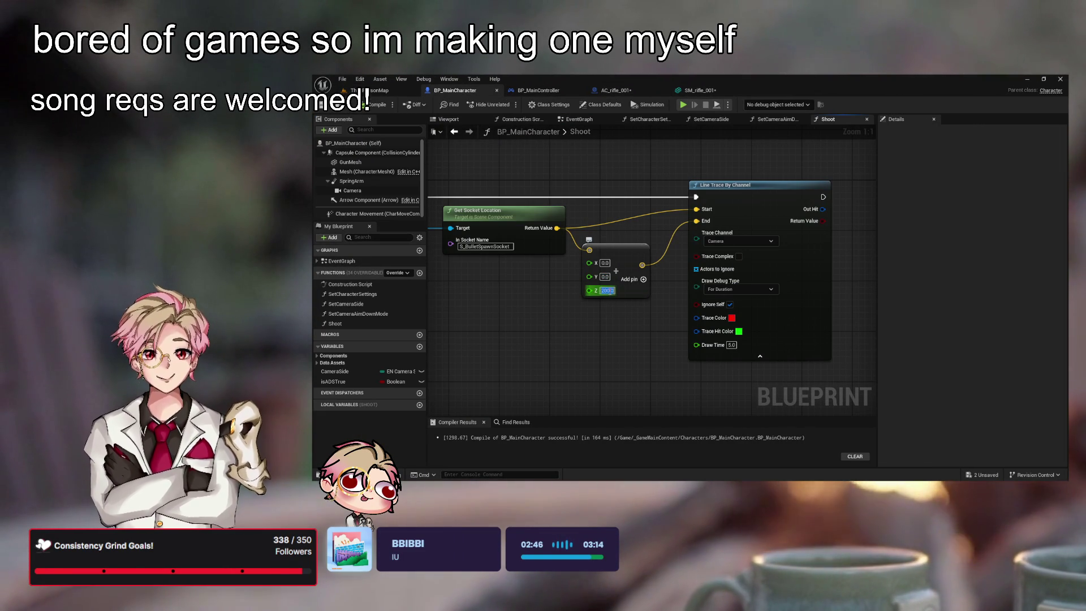
pyautogui.click(605, 262)
pyautogui.write('200')
pyautogui.press('Return')
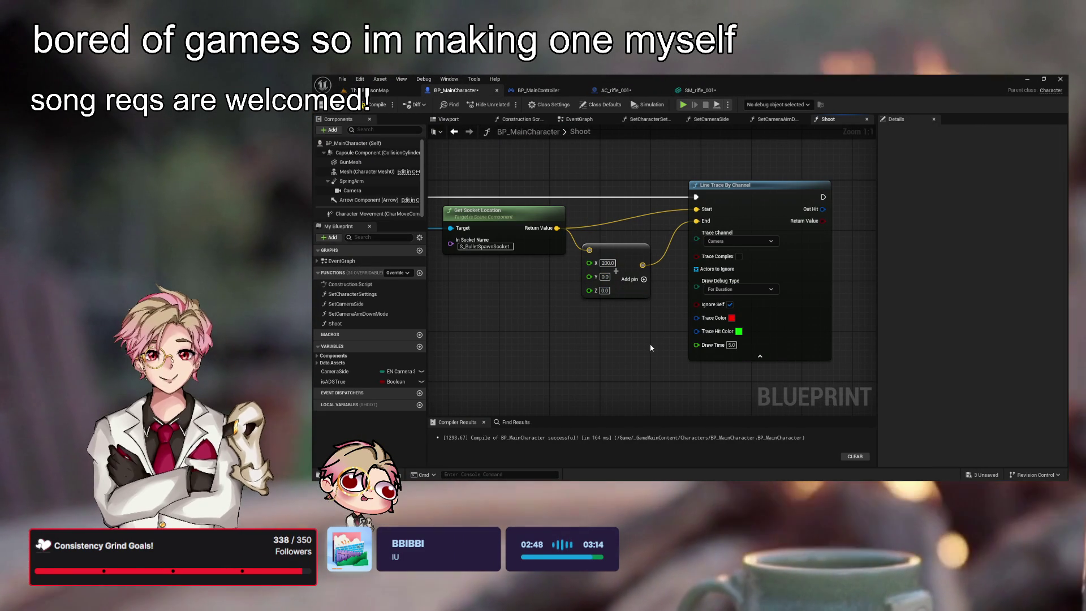
# - Play-test ThirdPersonMap again, running forward to watch the new debug traces
pyautogui.click(376, 91)
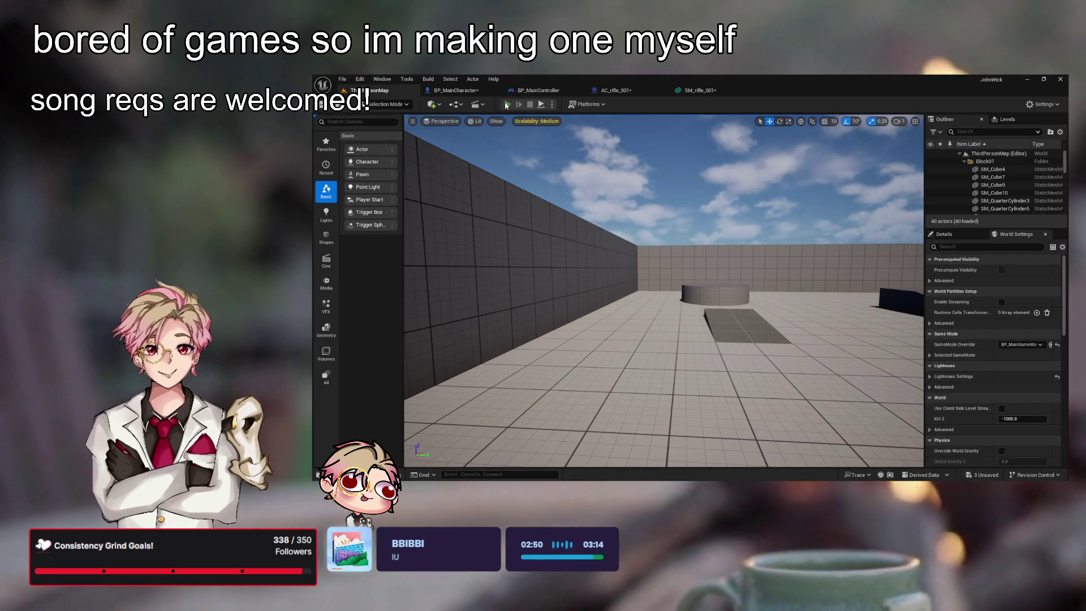
pyautogui.click(506, 104)
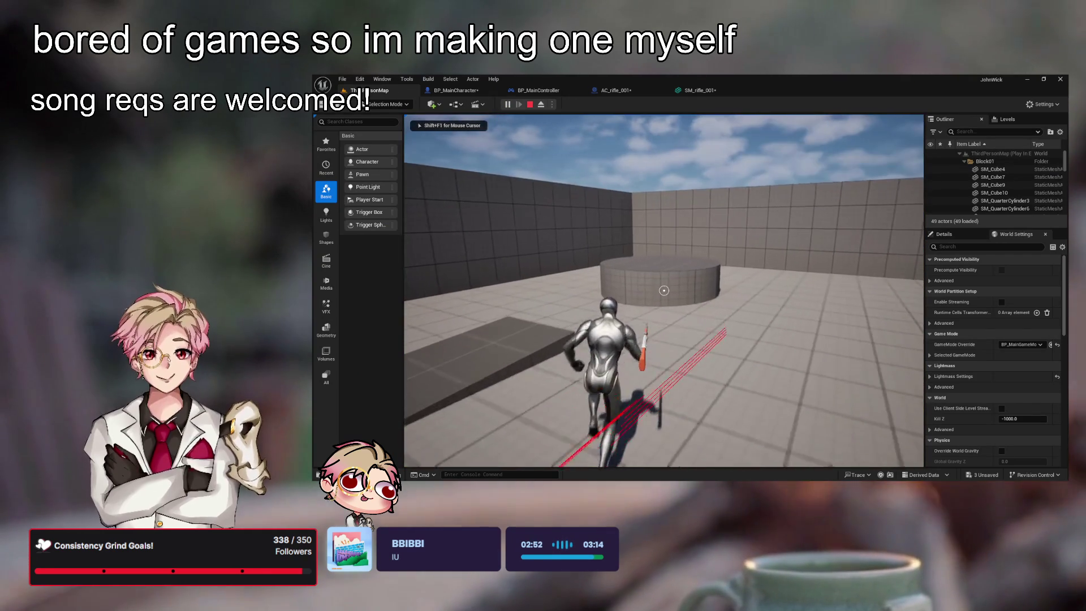
pyautogui.press('w')
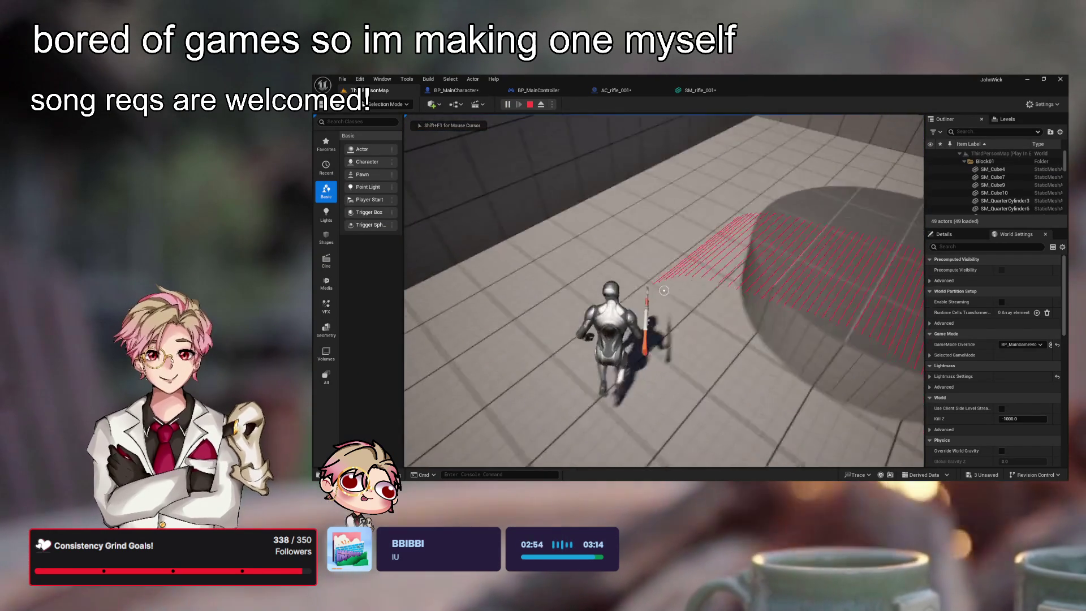
pyautogui.press('w')
pyautogui.press('w')
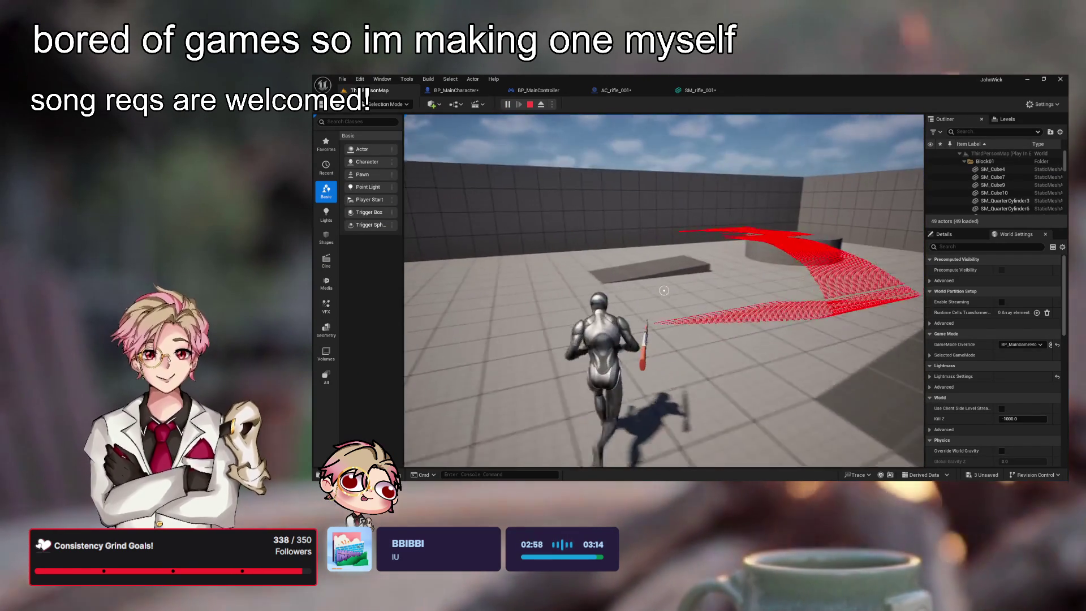
pyautogui.press('w')
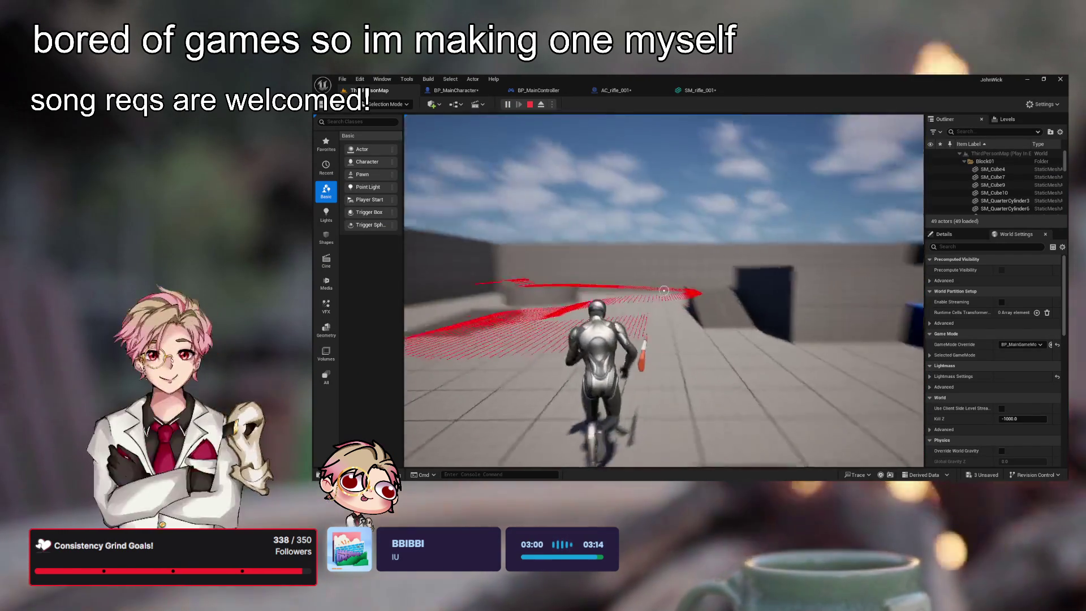
pyautogui.press('Escape')
pyautogui.click(701, 90)
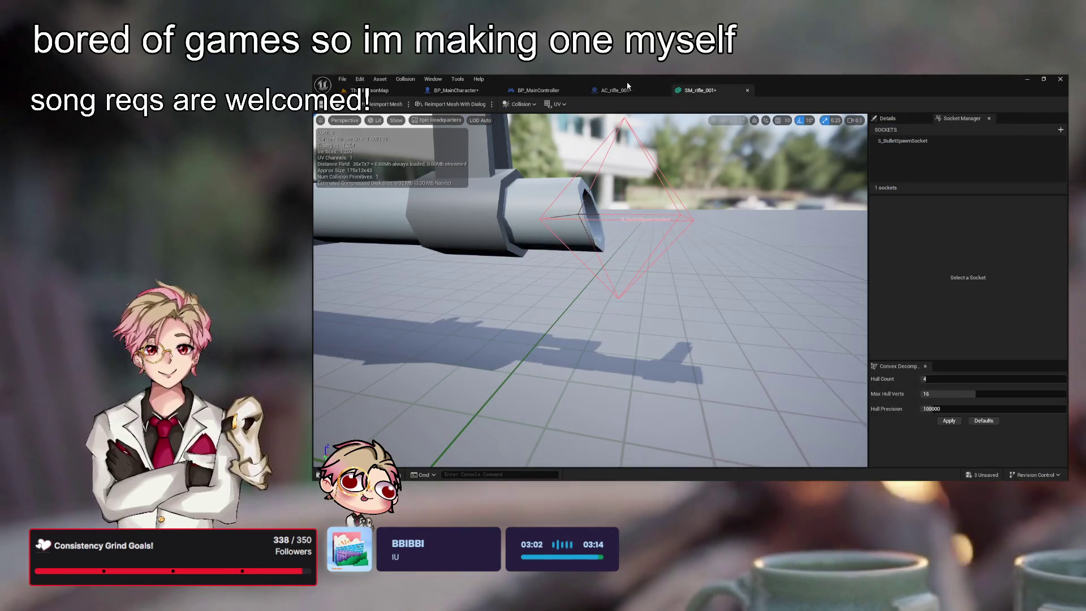
# - Delete the Add vector node from Shoot and add a Transform Direction node off the trace End
pyautogui.click(456, 90)
pyautogui.click(827, 119)
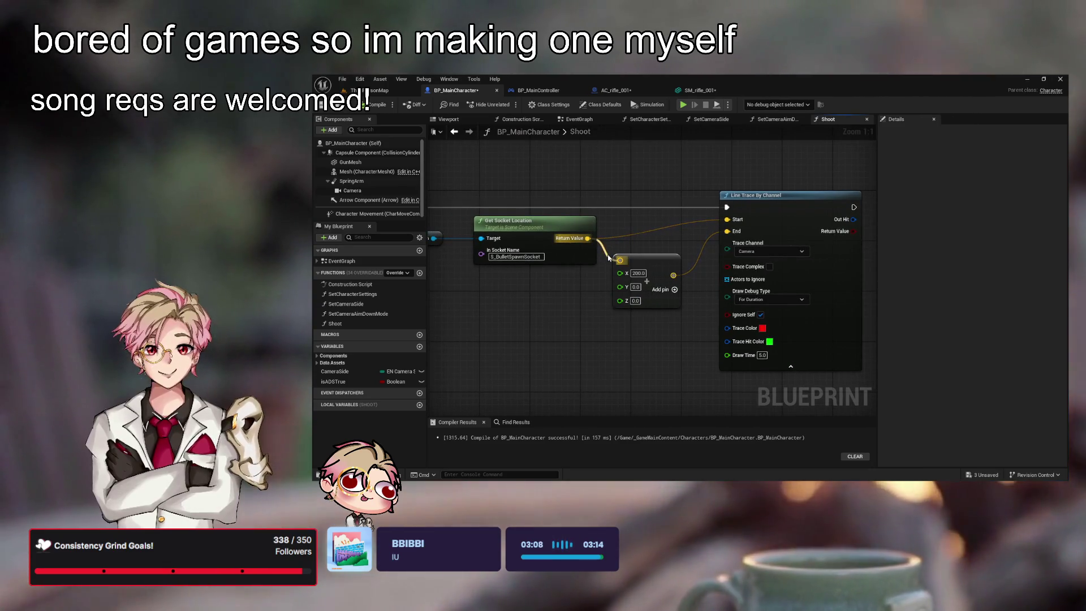
pyautogui.moveTo(609, 258); pyautogui.dragTo(611, 259)
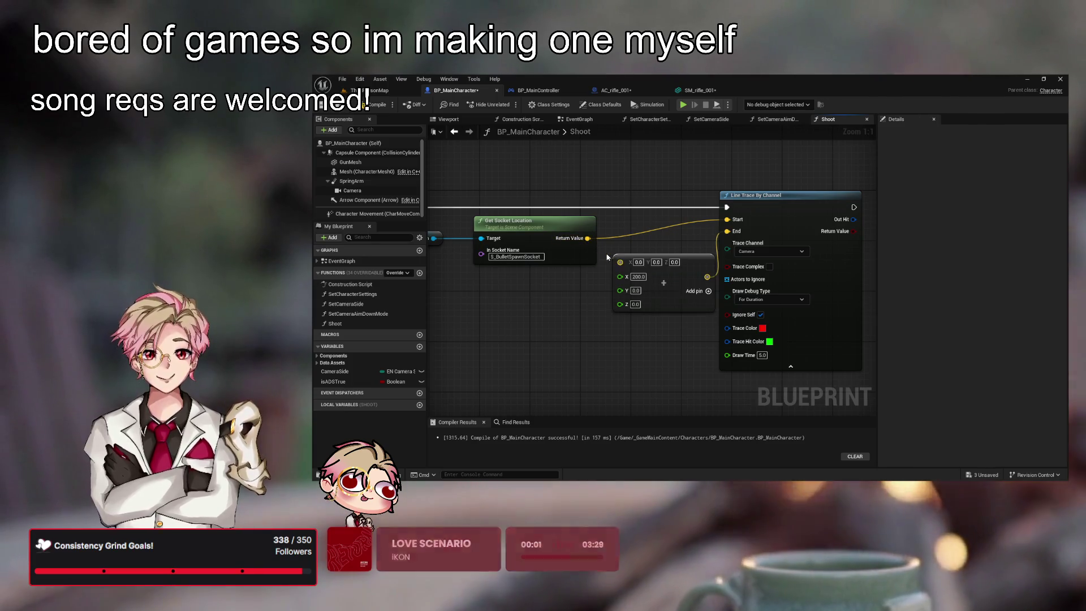
pyautogui.click(694, 261)
pyautogui.press('Delete')
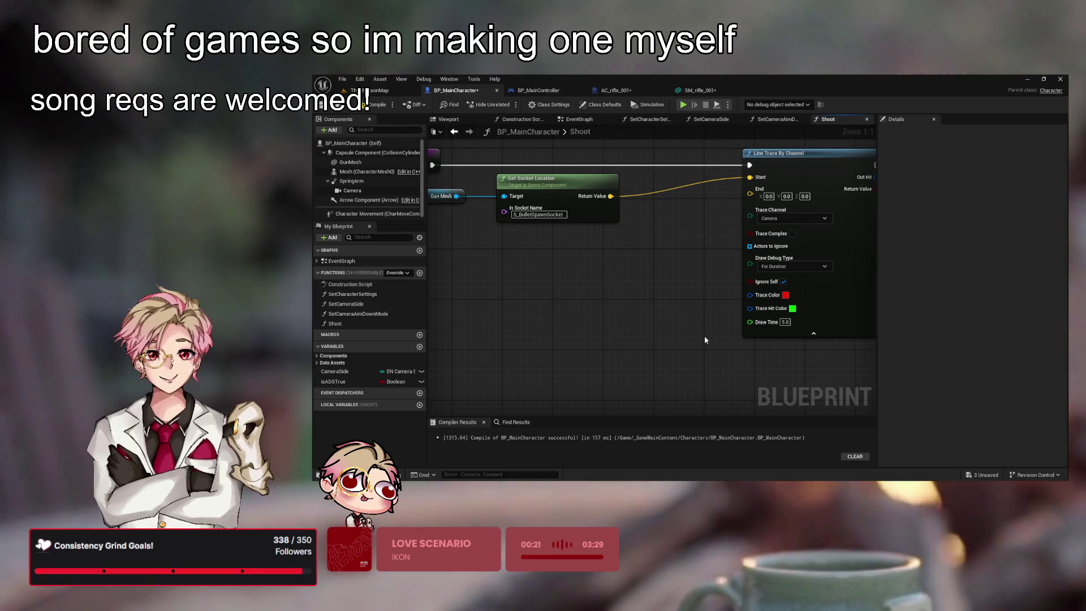
pyautogui.moveTo(743, 195); pyautogui.dragTo(649, 263)
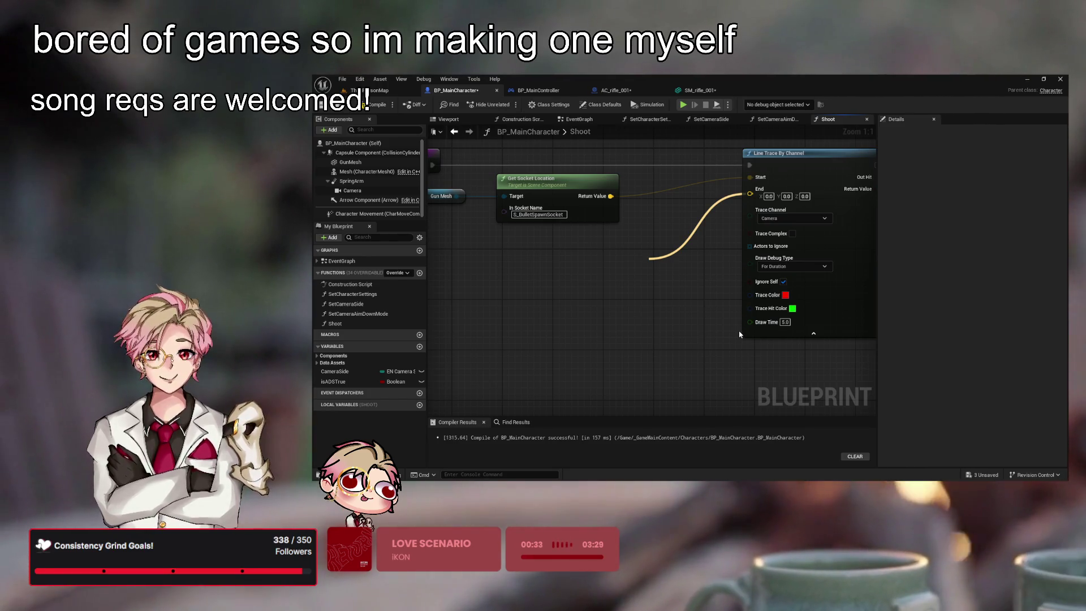
pyautogui.click(721, 368)
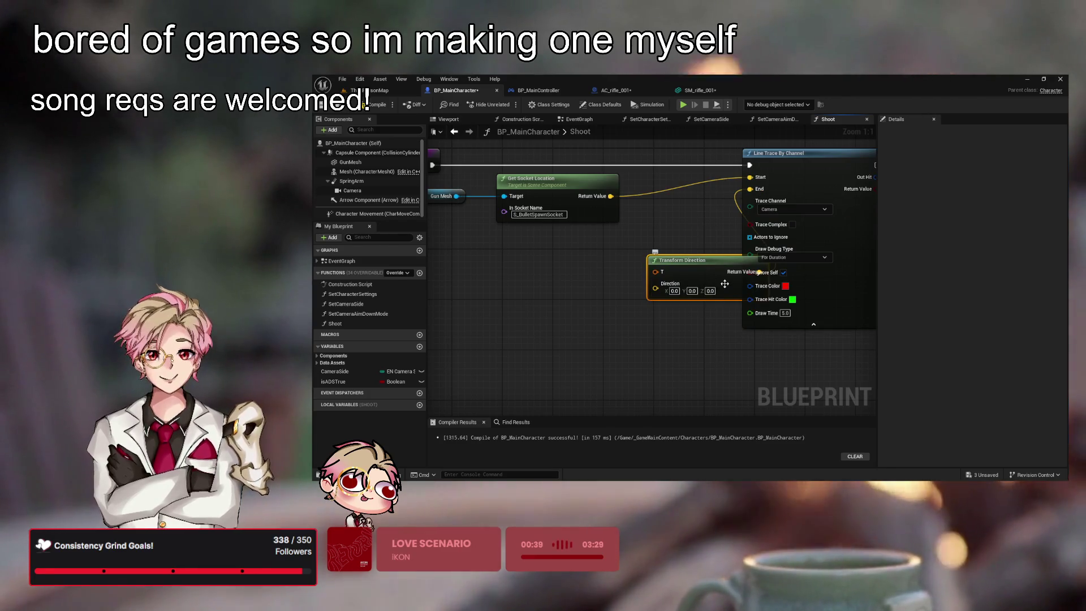
# - Undo the Transform Direction node and add a Get Forward Vector node targeting Gun Mesh
pyautogui.hotkey('ctrl', 'z')
pyautogui.moveTo(750, 193)
pyautogui.mouseDown()
pyautogui.moveTo(657, 266)
pyautogui.moveTo(751, 194)
pyautogui.mouseUp()
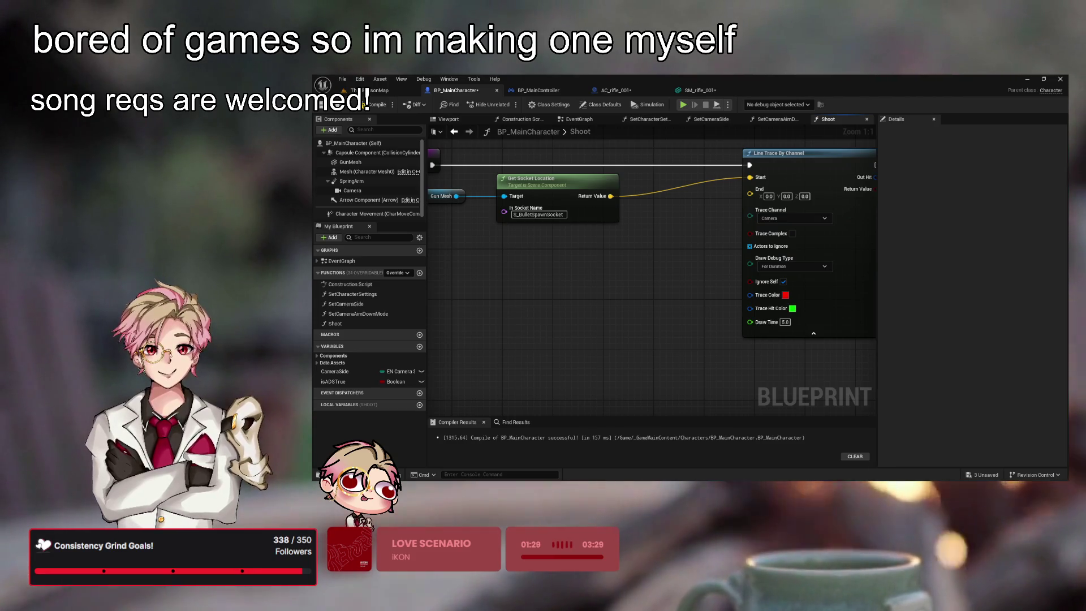
pyautogui.moveTo(506, 247)
pyautogui.mouseDown()
pyautogui.moveTo(504, 284)
pyautogui.moveTo(638, 301)
pyautogui.moveTo(652, 341)
pyautogui.mouseUp()
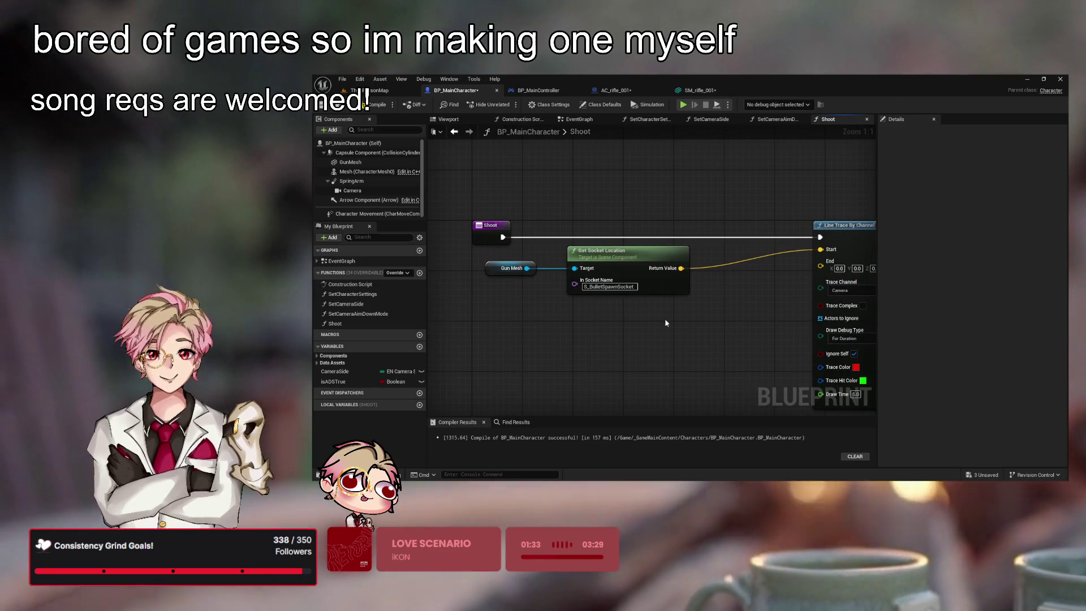
pyautogui.moveTo(718, 301)
pyautogui.mouseDown()
pyautogui.moveTo(698, 301)
pyautogui.moveTo(707, 277)
pyautogui.mouseUp()
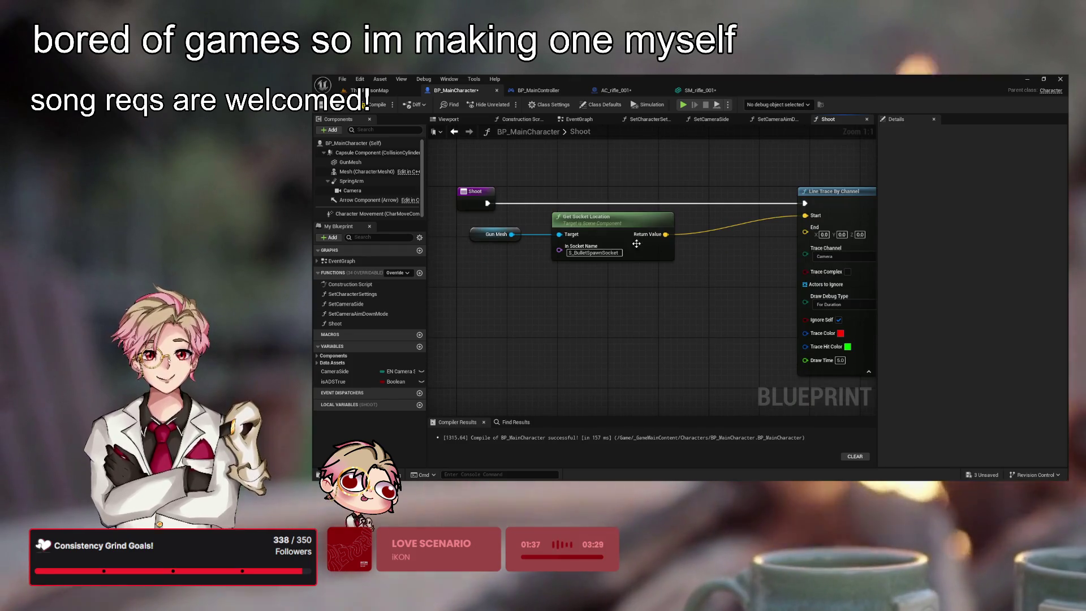
pyautogui.click(618, 226)
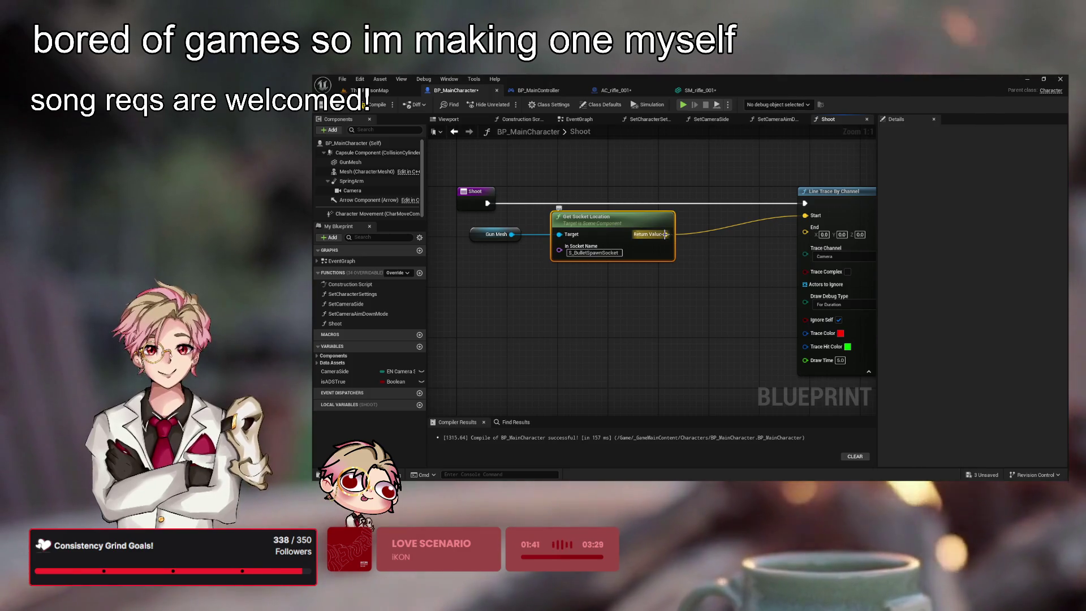
pyautogui.moveTo(666, 234)
pyautogui.mouseDown()
pyautogui.moveTo(651, 315)
pyautogui.moveTo(559, 234)
pyautogui.moveTo(513, 234)
pyautogui.moveTo(568, 295)
pyautogui.mouseUp()
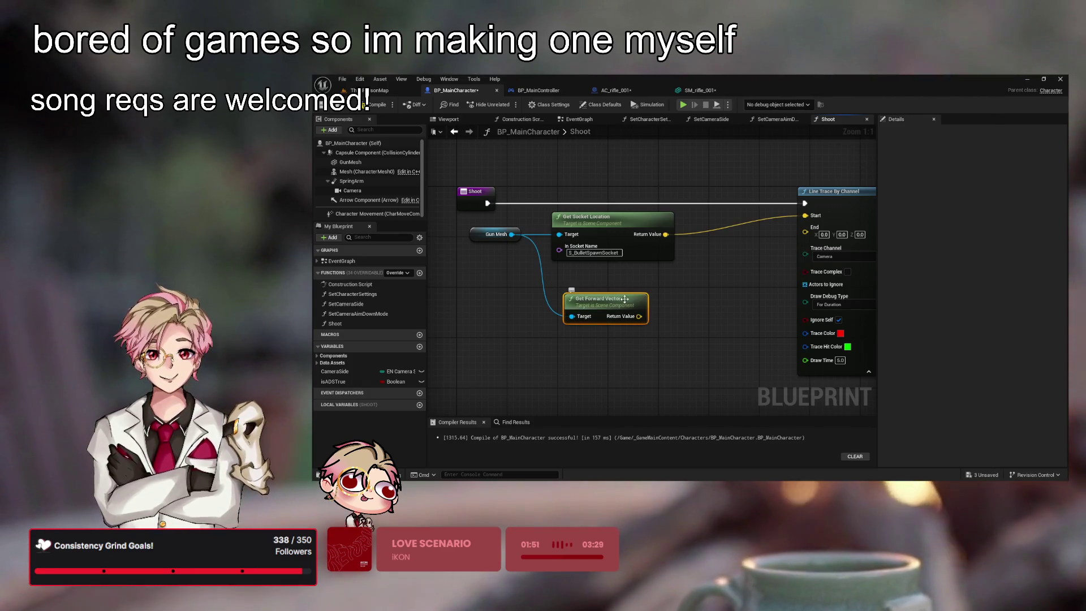
# - Replace Get Socket Location with a Gun Mesh Get Socket Transform node for S_BulletSpawnSocket
pyautogui.press('Delete')
pyautogui.click(614, 237)
pyautogui.moveTo(512, 234); pyautogui.dragTo(554, 323)
pyautogui.click(583, 361)
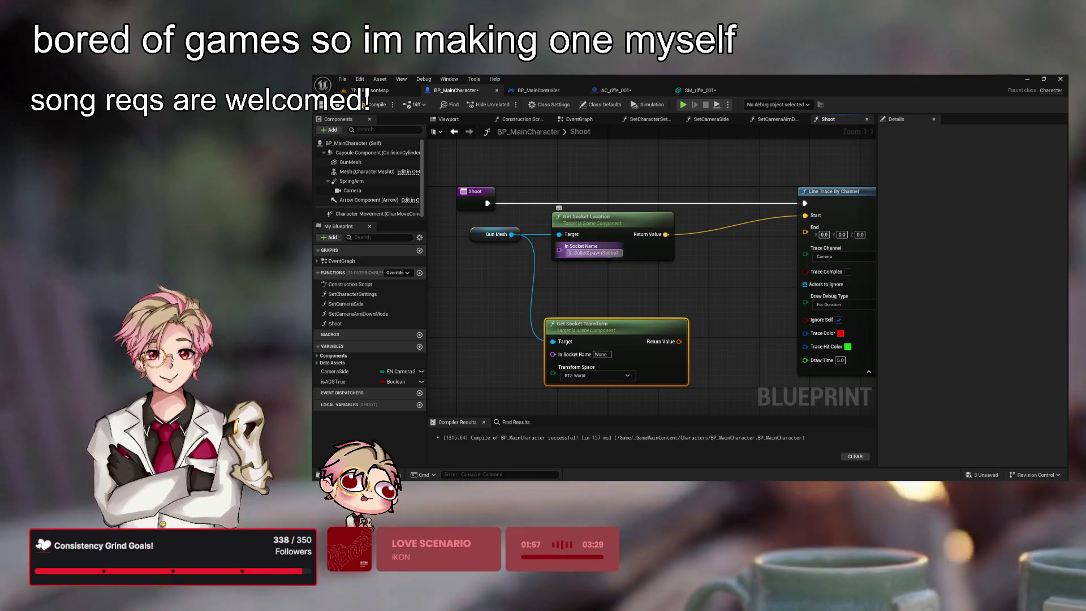
pyautogui.click(639, 249)
pyautogui.press('Delete')
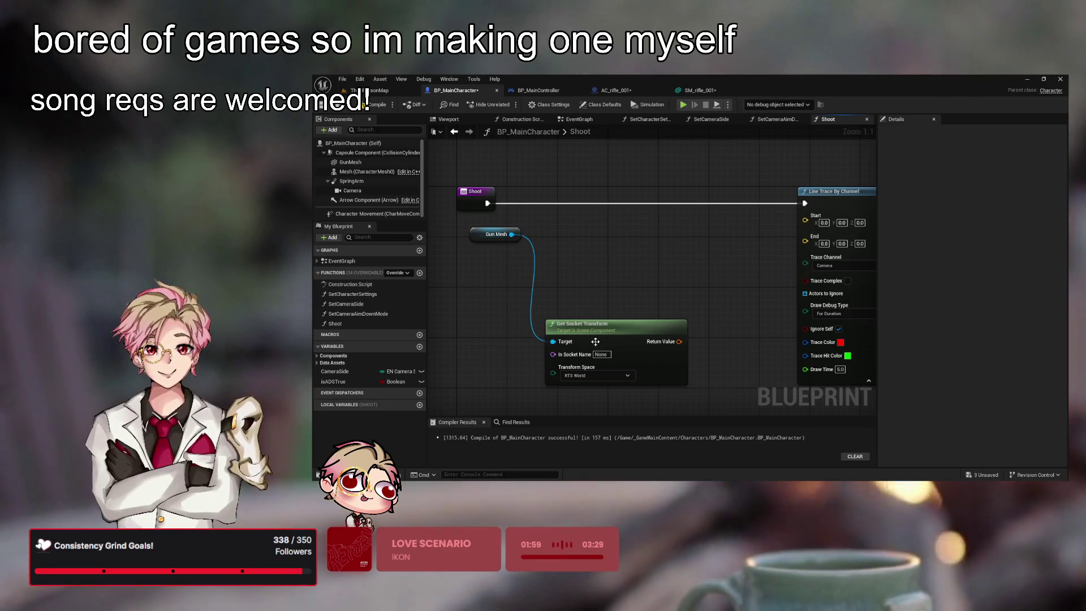
pyautogui.moveTo(588, 324); pyautogui.dragTo(587, 223)
pyautogui.click(601, 254)
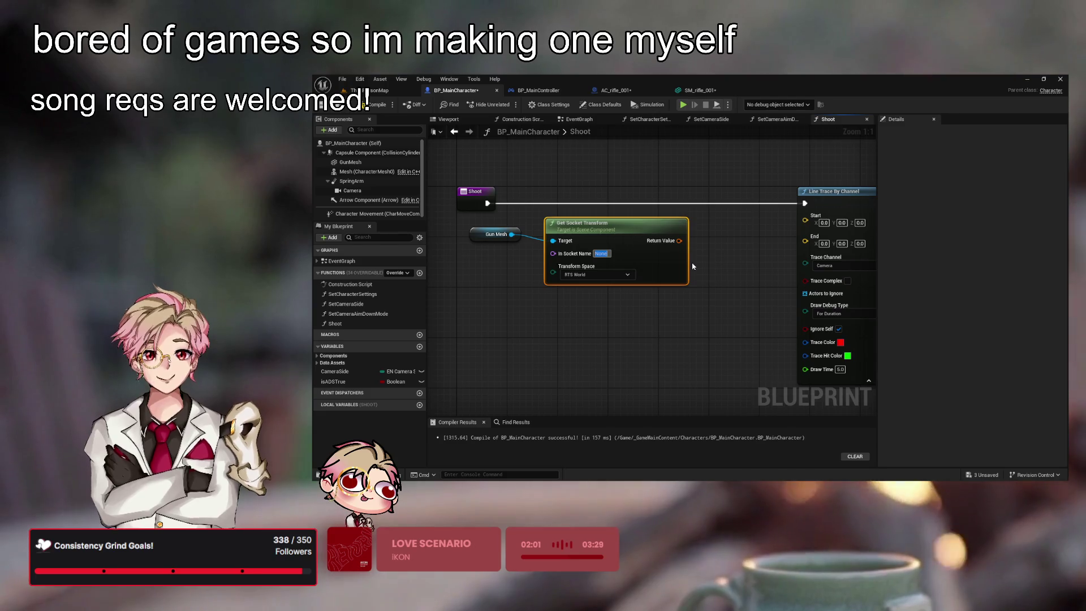
pyautogui.write('S_BulletSpawnSocket')
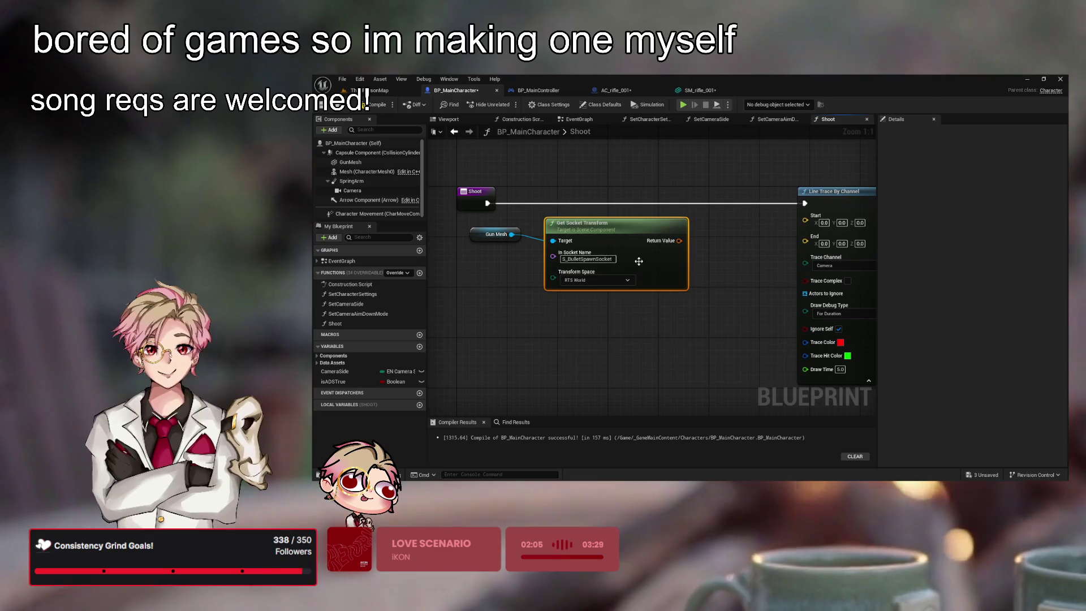
pyautogui.click(640, 303)
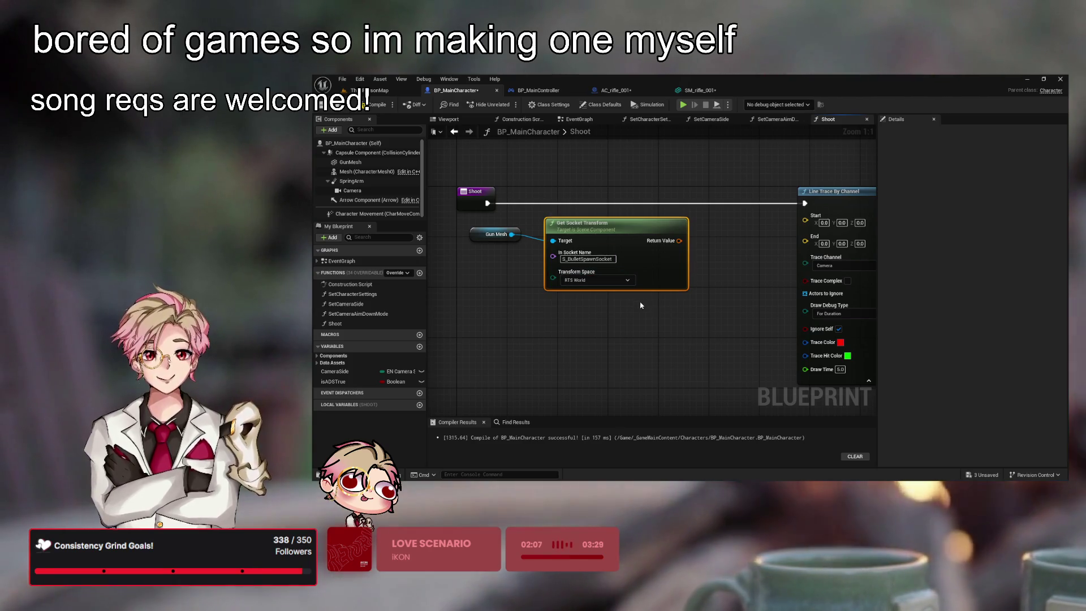
# - Split the transform, wiring its location to the trace Start and rotation into Get Forward Vector
pyautogui.moveTo(639, 303); pyautogui.dragTo(648, 323)
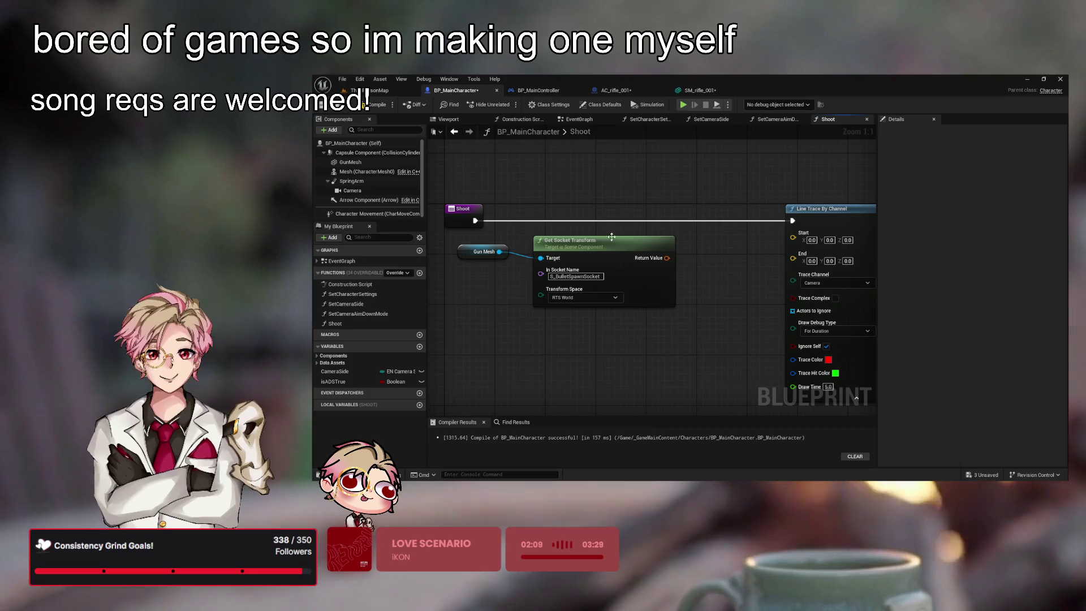
pyautogui.moveTo(612, 237); pyautogui.dragTo(599, 224)
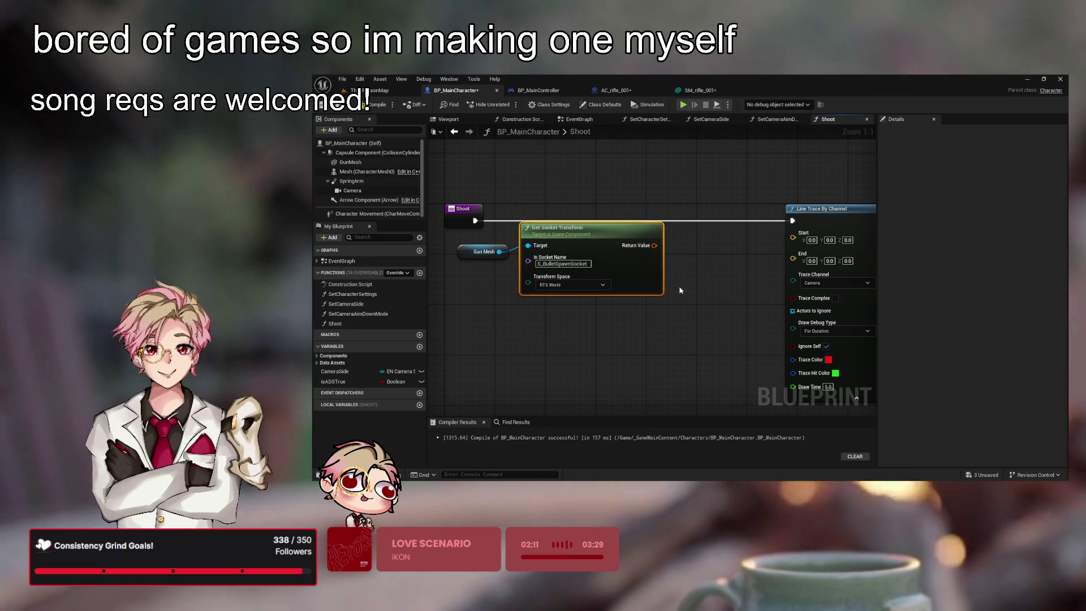
pyautogui.rightClick(655, 245)
pyautogui.click(688, 269)
pyautogui.moveTo(674, 252); pyautogui.dragTo(794, 233)
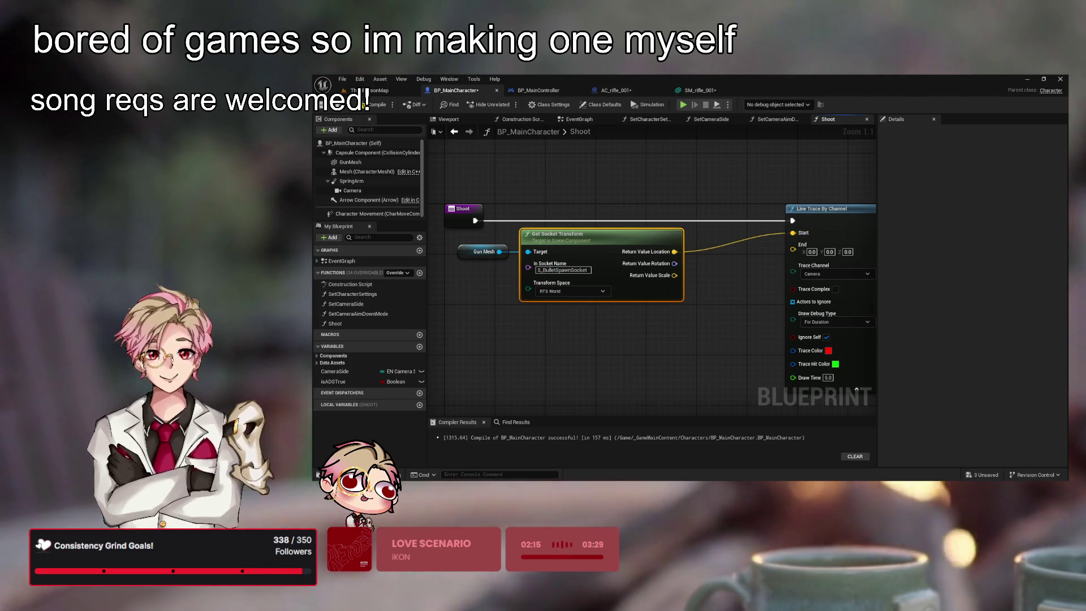
pyautogui.moveTo(674, 264); pyautogui.dragTo(650, 333)
pyautogui.moveTo(769, 308); pyautogui.dragTo(664, 310)
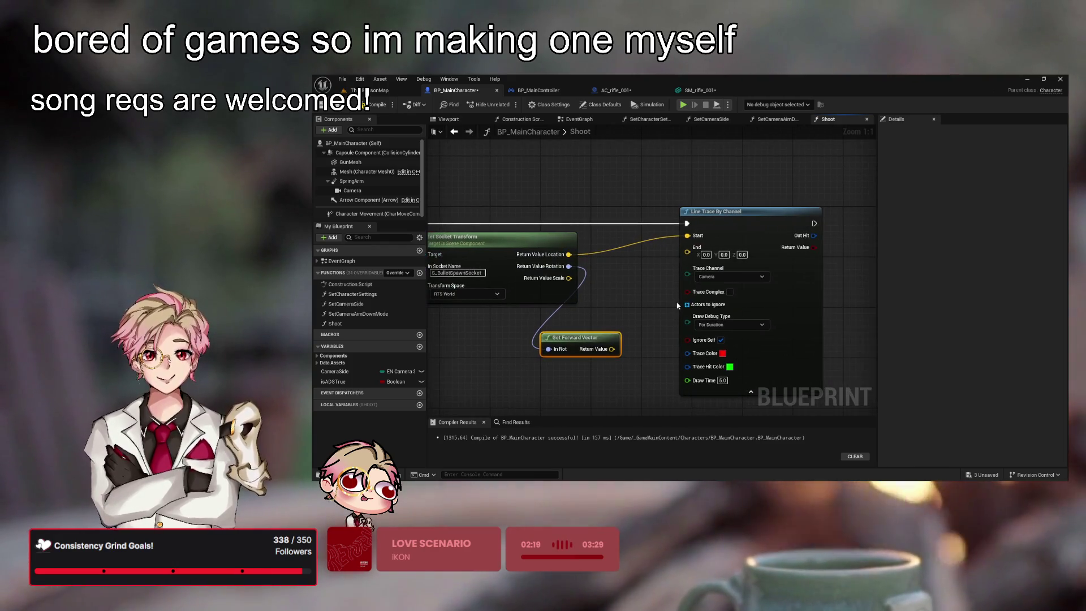
# - Multiply the forward vector by 3000.0 and wire the result into Line Trace By Channel's End
pyautogui.click(756, 225)
pyautogui.moveTo(757, 225); pyautogui.dragTo(820, 225)
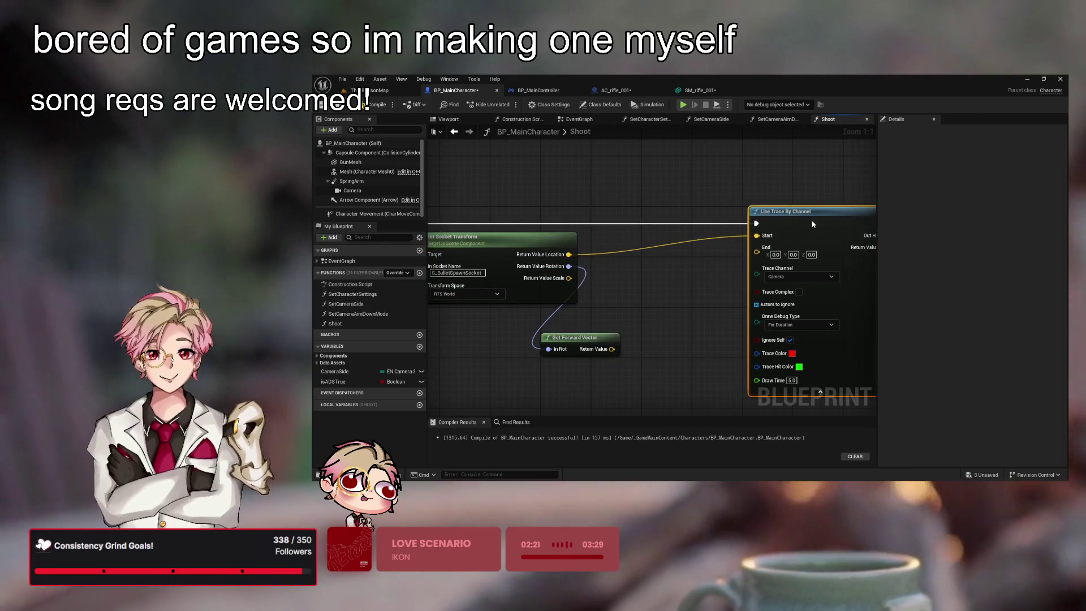
pyautogui.moveTo(594, 341)
pyautogui.mouseDown()
pyautogui.moveTo(643, 261)
pyautogui.moveTo(640, 343)
pyautogui.mouseUp()
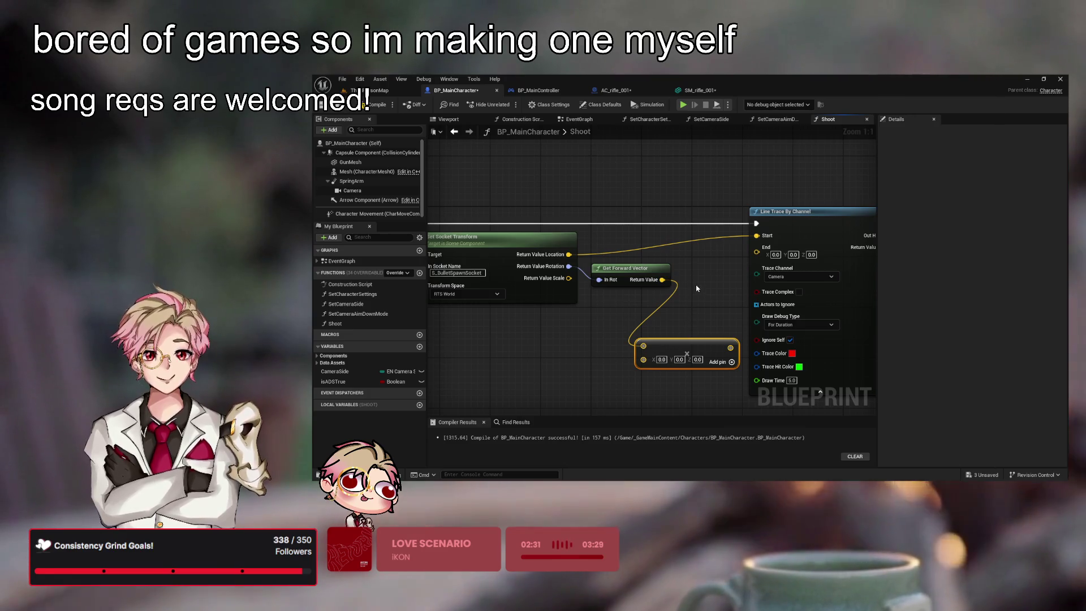
pyautogui.click(656, 359)
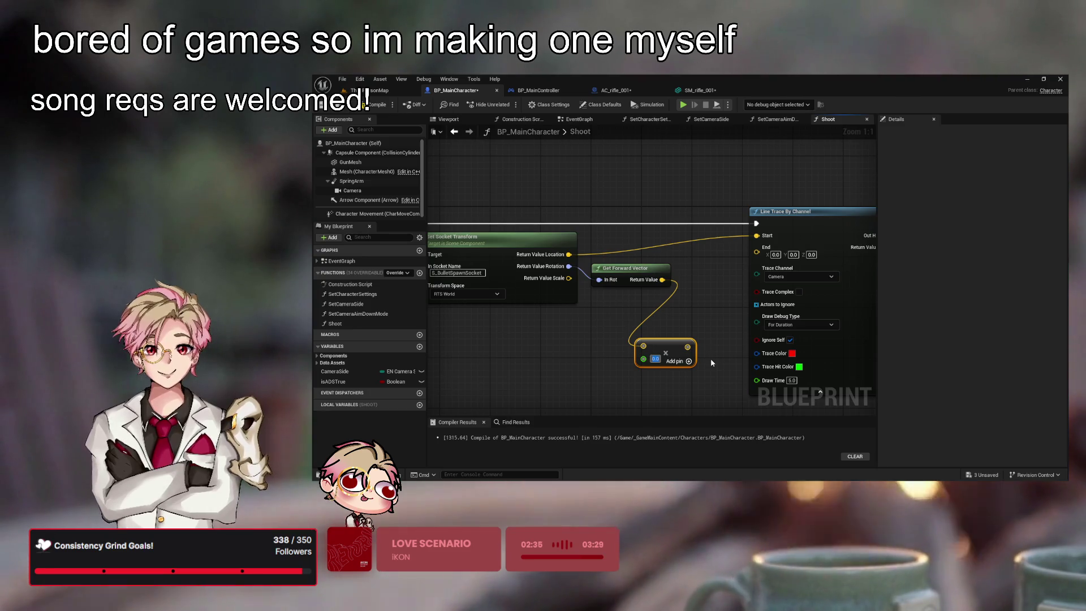
pyautogui.write('3000')
pyautogui.moveTo(696, 347); pyautogui.dragTo(794, 222)
pyautogui.moveTo(628, 348)
pyautogui.mouseDown()
pyautogui.moveTo(663, 288)
pyautogui.moveTo(680, 295)
pyautogui.mouseUp()
pyautogui.click(577, 277)
pyautogui.keyDown('shift'); pyautogui.click(652, 283); pyautogui.keyUp('shift')
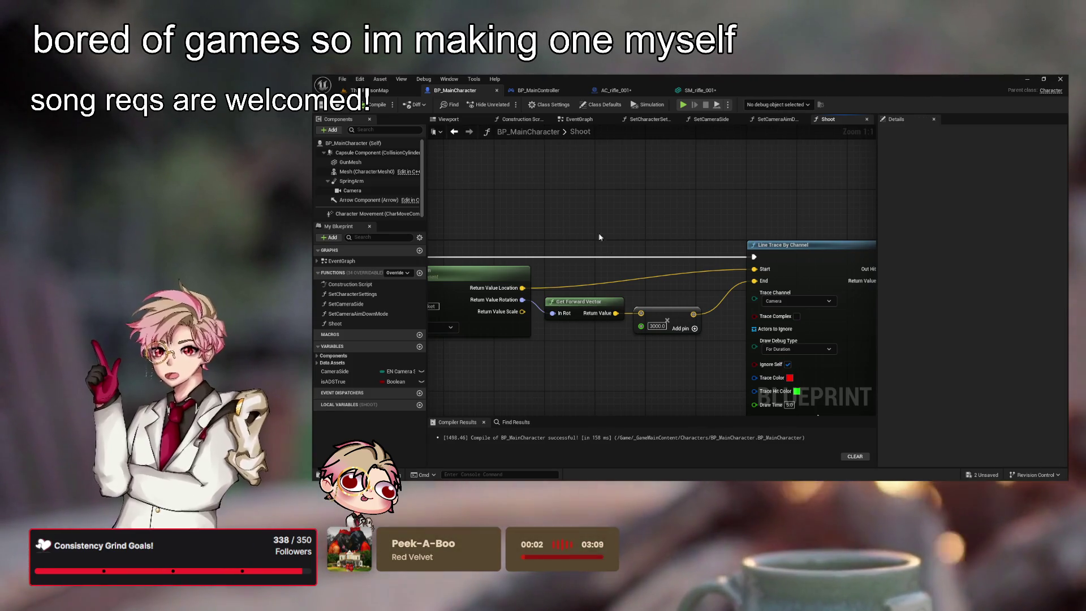
# - Playtest ThirdPersonMap, running and firing repeated shots to draw red debug traces
pyautogui.moveTo(454, 149); pyautogui.dragTo(508, 149)
pyautogui.click(408, 91)
pyautogui.click(508, 104)
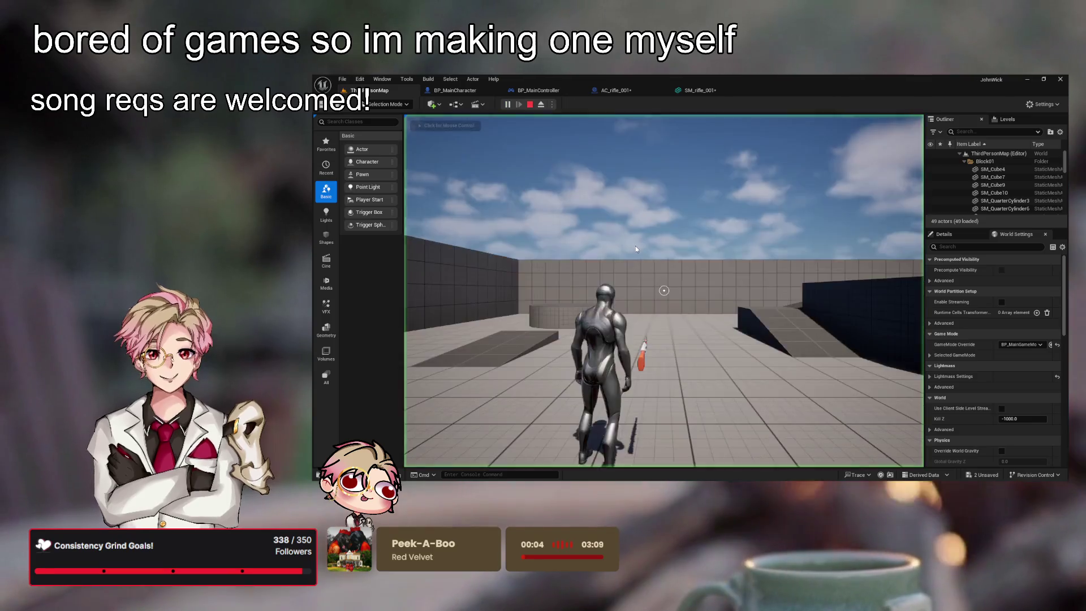
pyautogui.press('w')
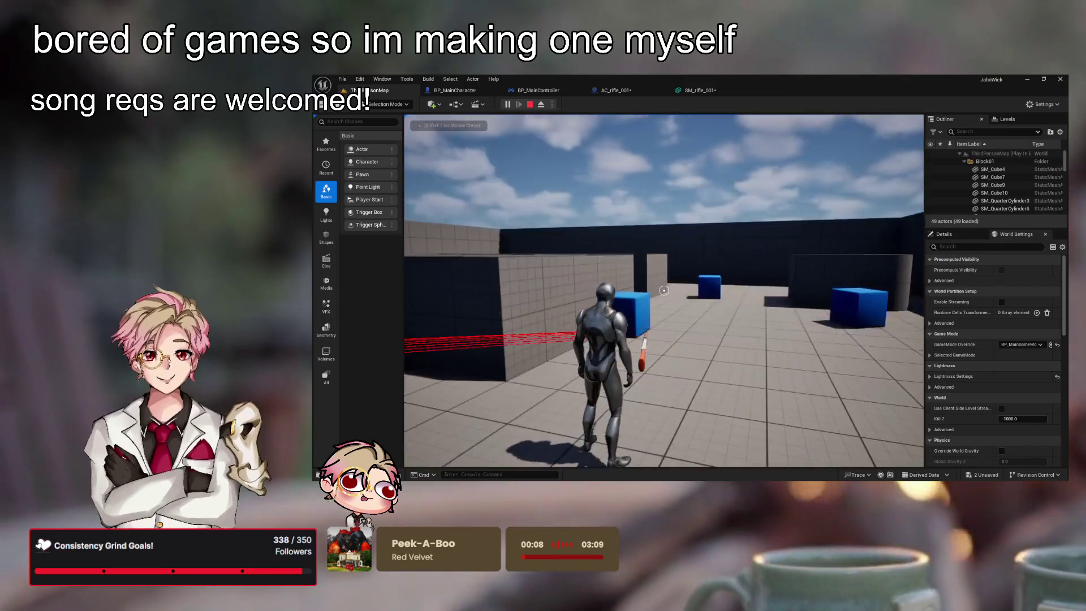
pyautogui.click(665, 290)
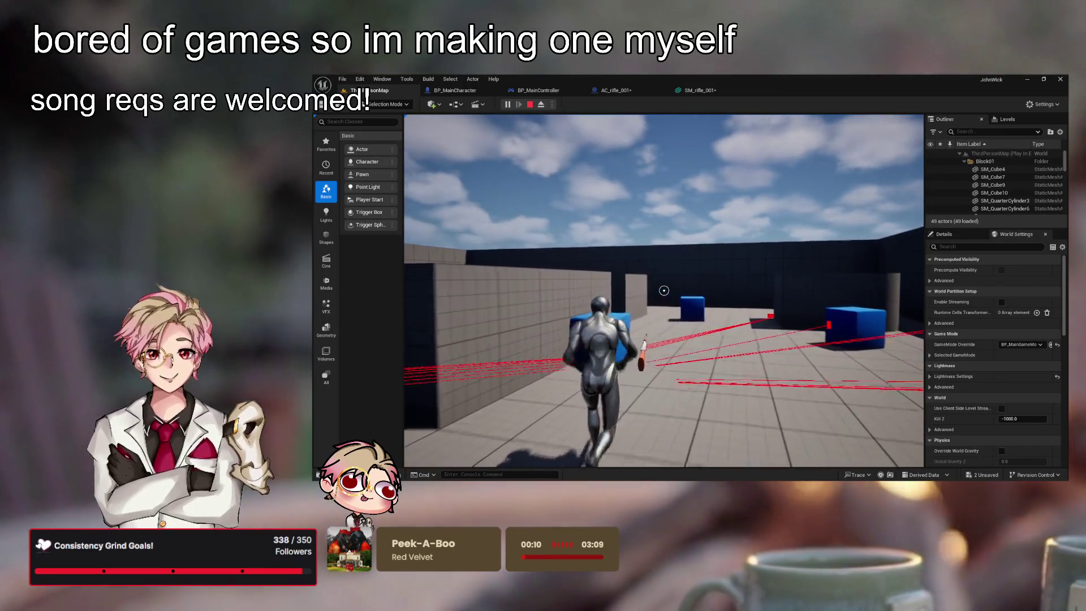
pyautogui.click(665, 291)
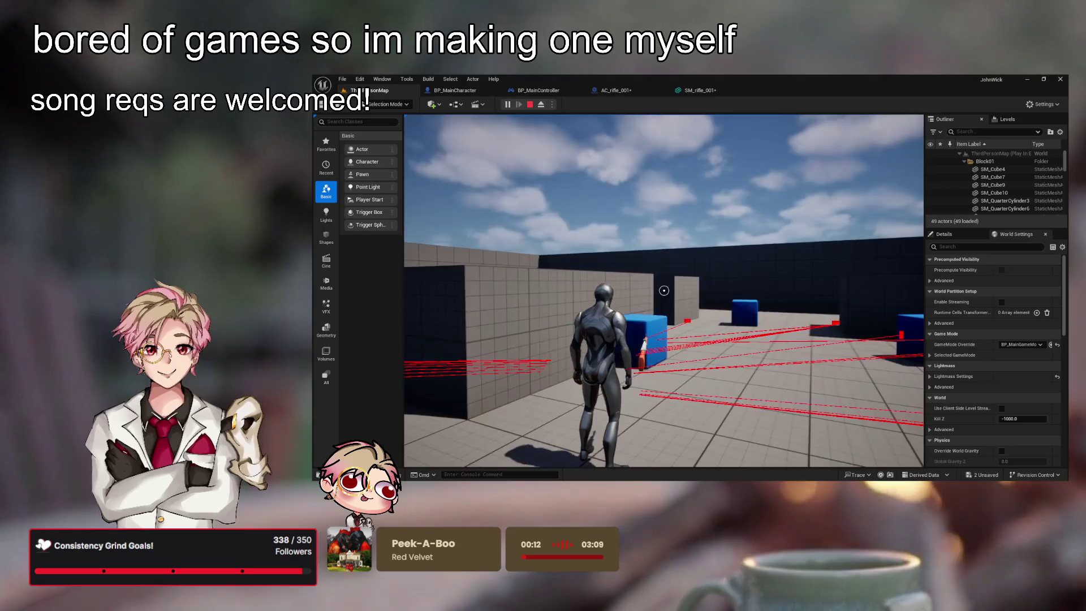
pyautogui.click(665, 290)
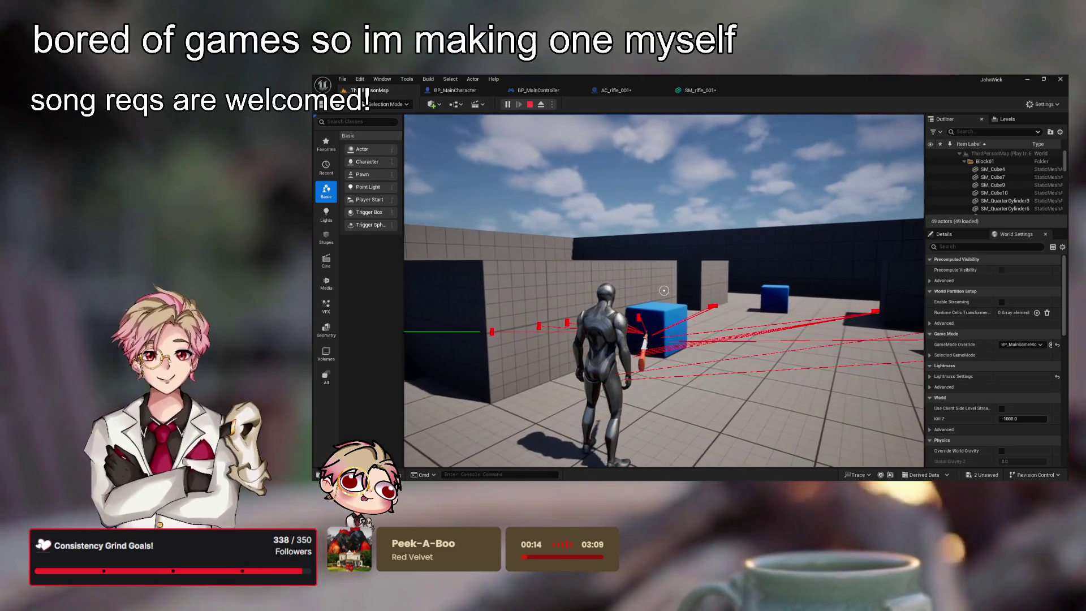
pyautogui.click(664, 290)
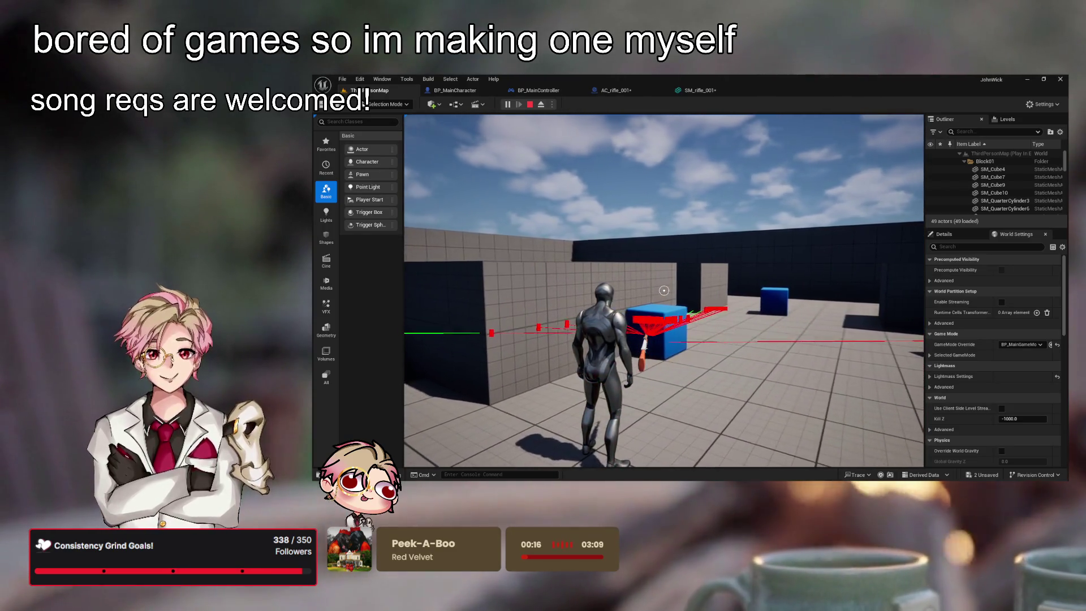
pyautogui.click(665, 291)
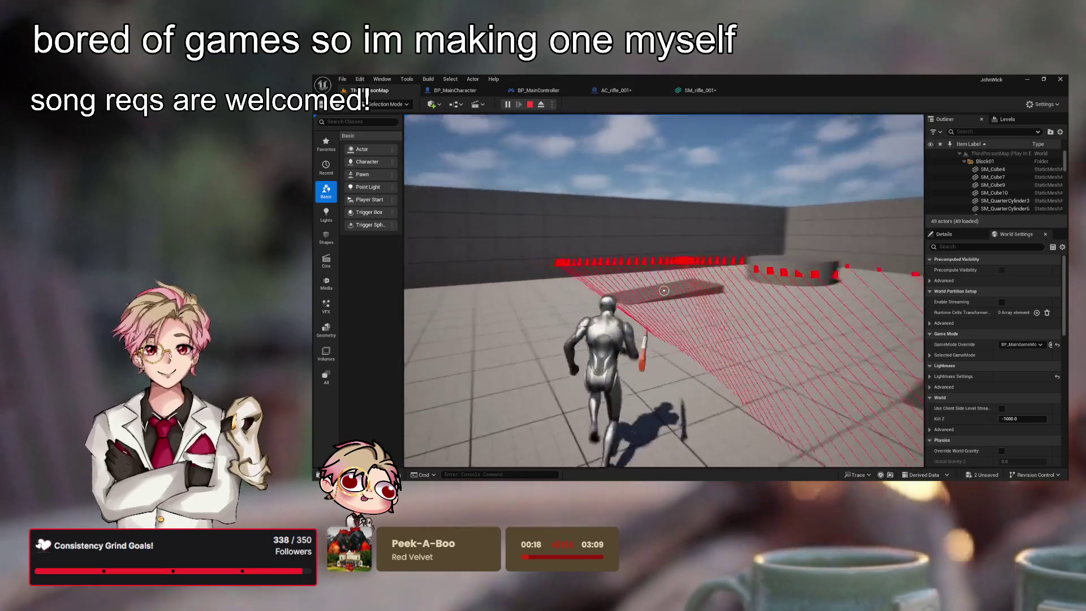
pyautogui.click(664, 290)
pyautogui.click(664, 290)
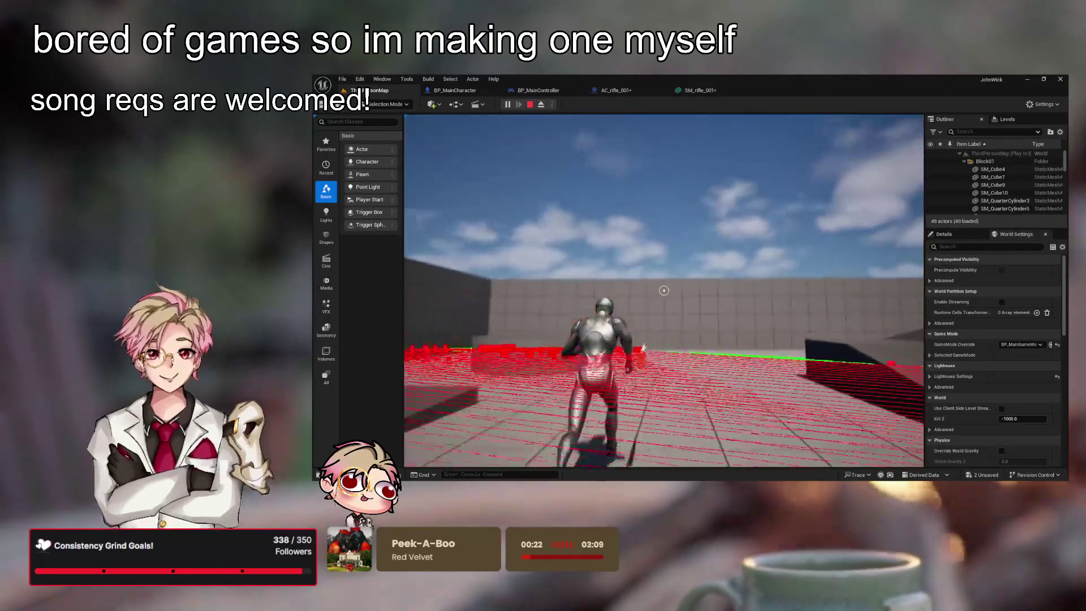
pyautogui.click(664, 291)
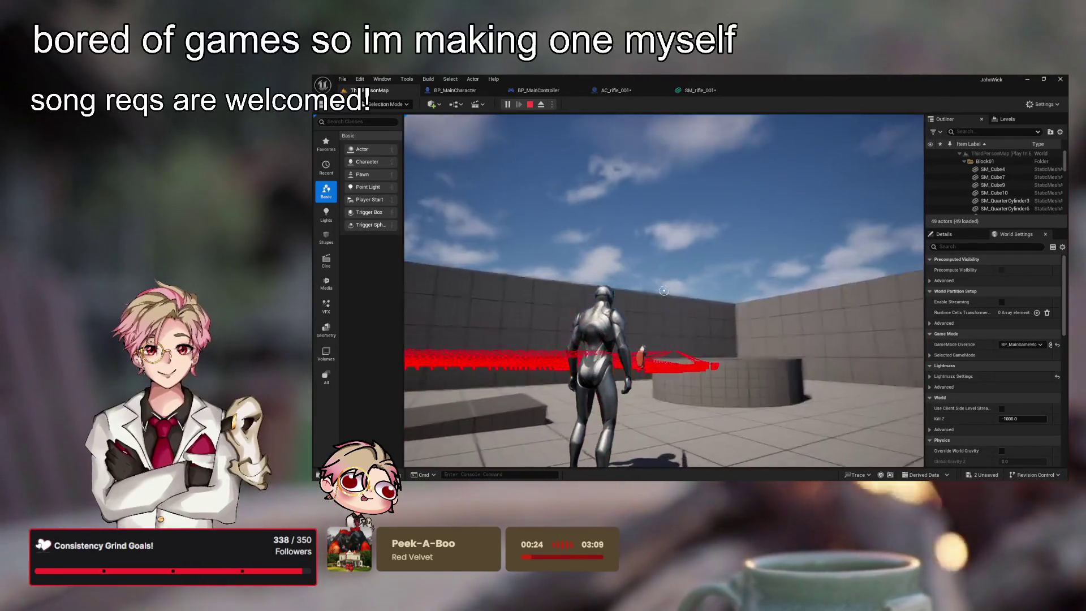
pyautogui.press('Escape')
# - View SM_rifle_001's muzzle bullet socket and save the rifle mesh
pyautogui.click(700, 90)
pyautogui.moveTo(715, 191); pyautogui.dragTo(770, 263)
pyautogui.hotkey('ctrl', 's')
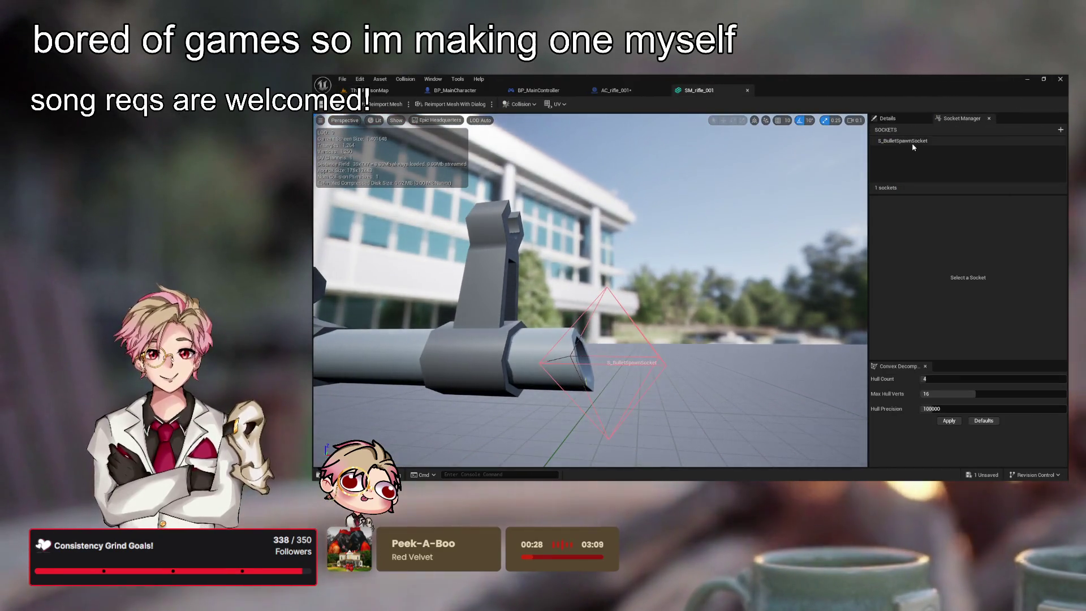
# - Set S_BulletSpawnSocket's Relative Location X to 120 and save the rifle mesh
pyautogui.click(912, 144)
pyautogui.moveTo(639, 362); pyautogui.dragTo(680, 364)
pyautogui.click(969, 211)
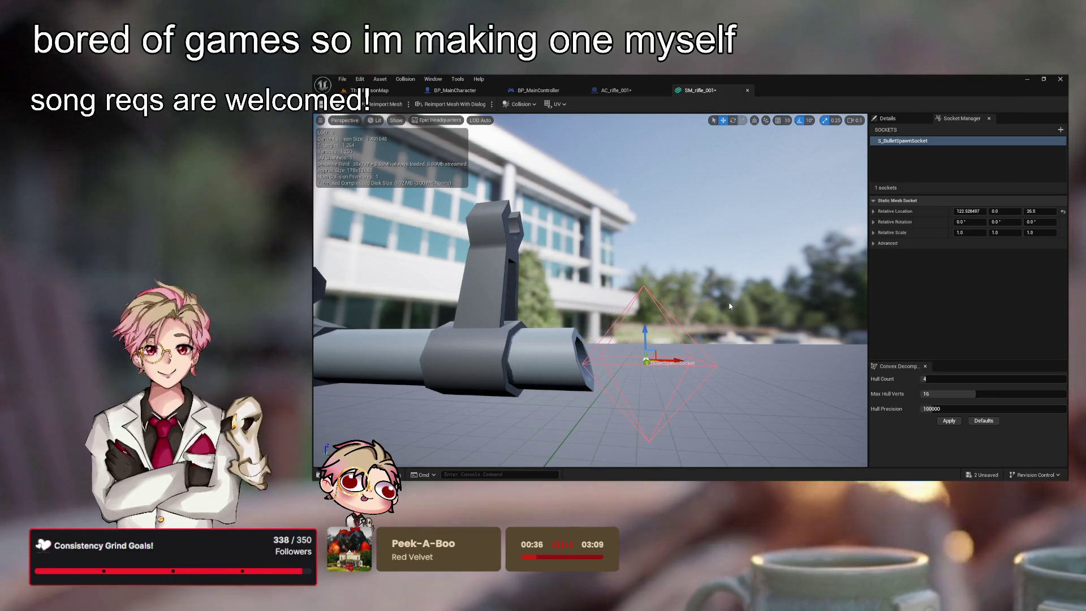
pyautogui.write('120')
pyautogui.press('Return')
pyautogui.hotkey('ctrl', 's')
# - Save the rifle actor blueprint and return to BP_MainCharacter's Shoot function
pyautogui.click(638, 91)
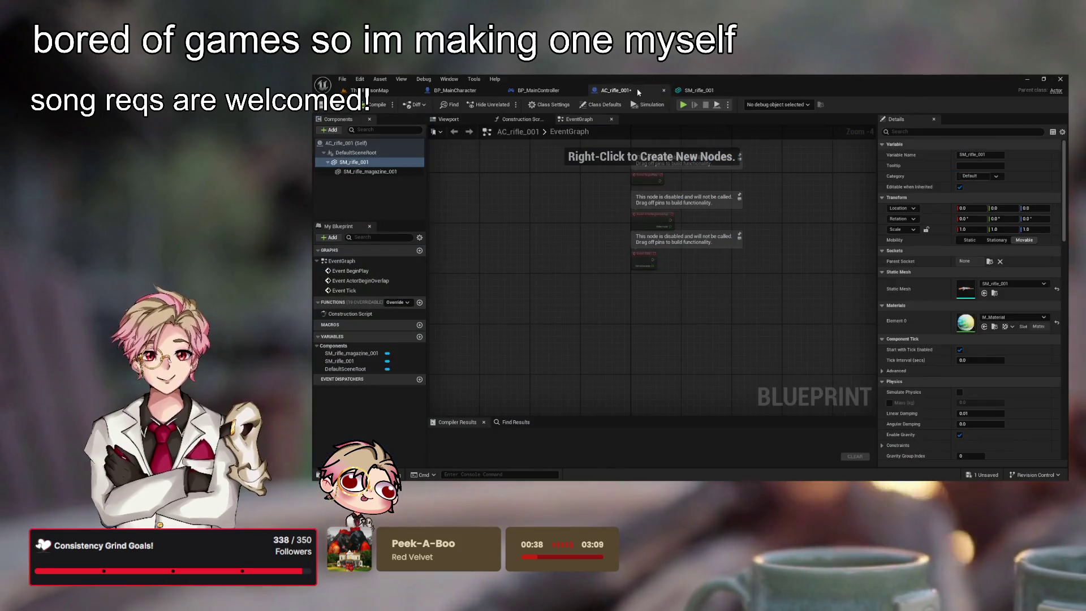
pyautogui.hotkey('ctrl', 's')
pyautogui.click(538, 90)
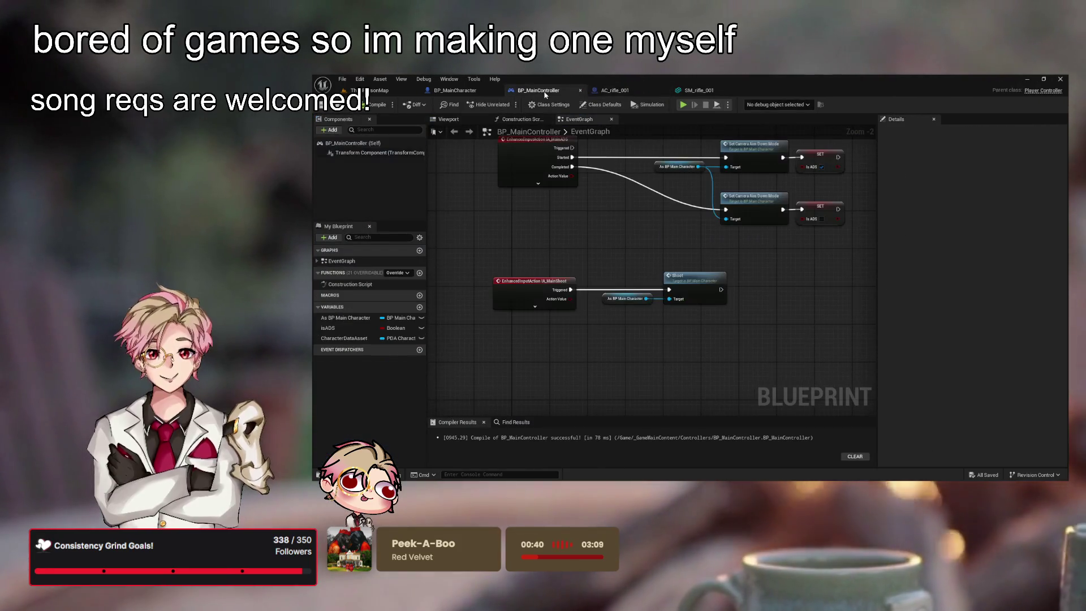
pyautogui.click(456, 90)
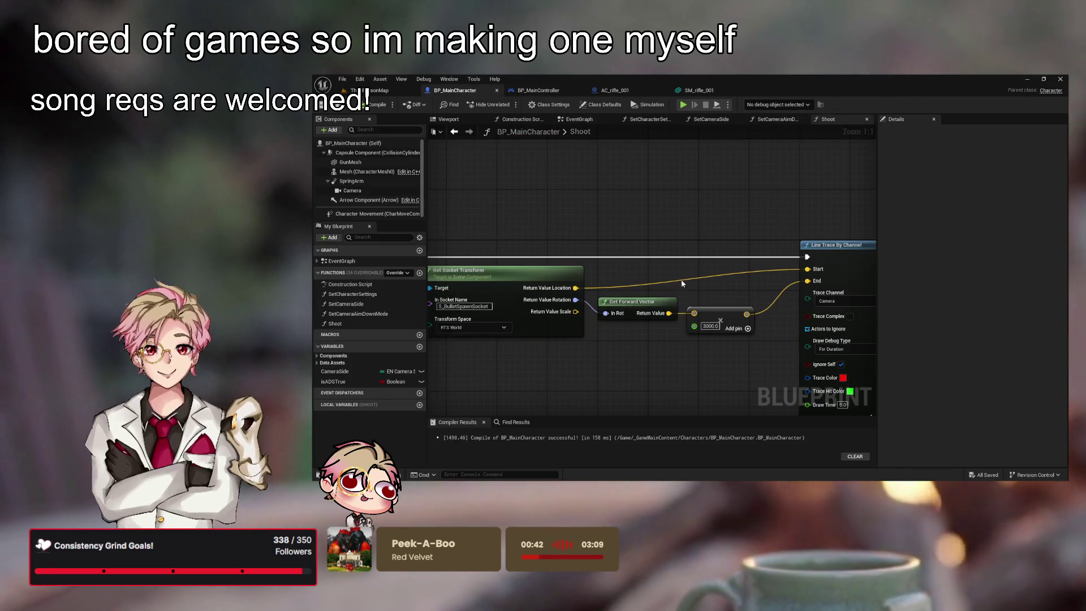
pyautogui.moveTo(650, 342); pyautogui.dragTo(641, 349)
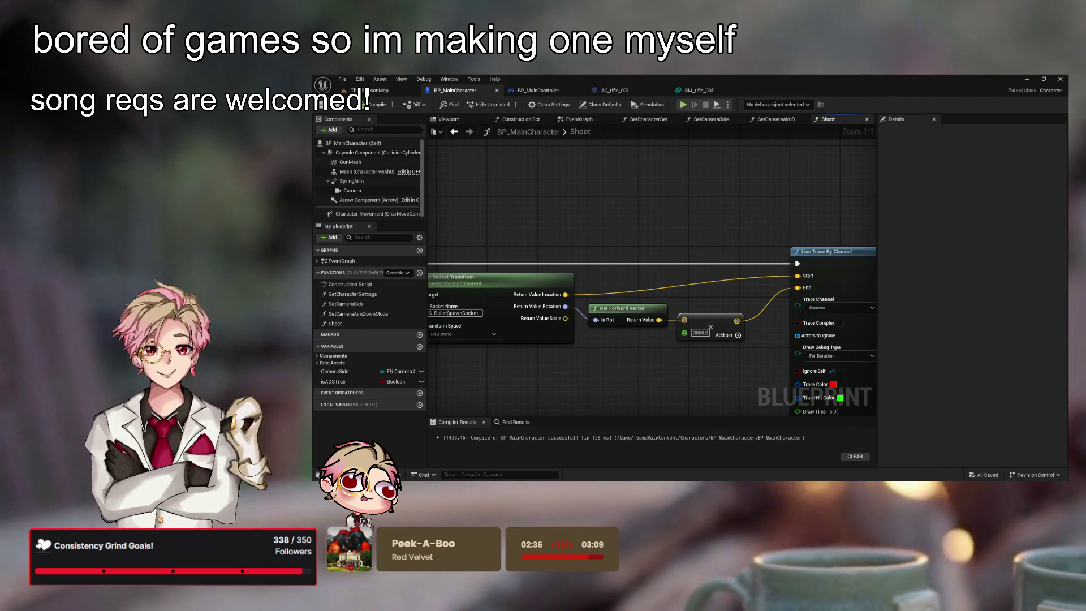
pyautogui.scroll(-4, 627, 216)
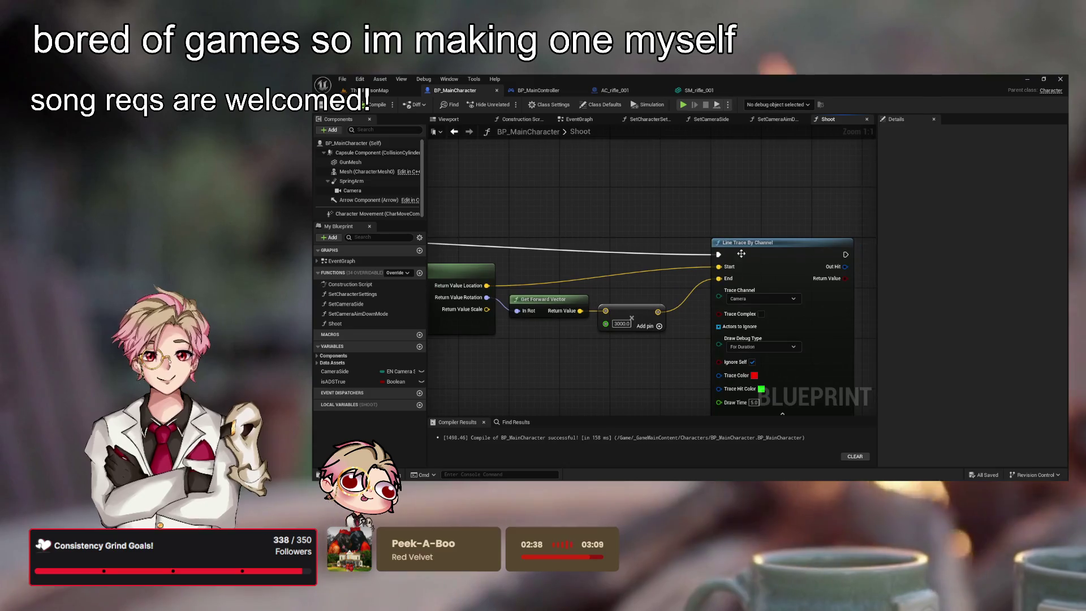
# - Add the socket location to the scaled forward vector and wire the sum into the trace End
pyautogui.click(759, 238)
pyautogui.moveTo(758, 238); pyautogui.dragTo(813, 236)
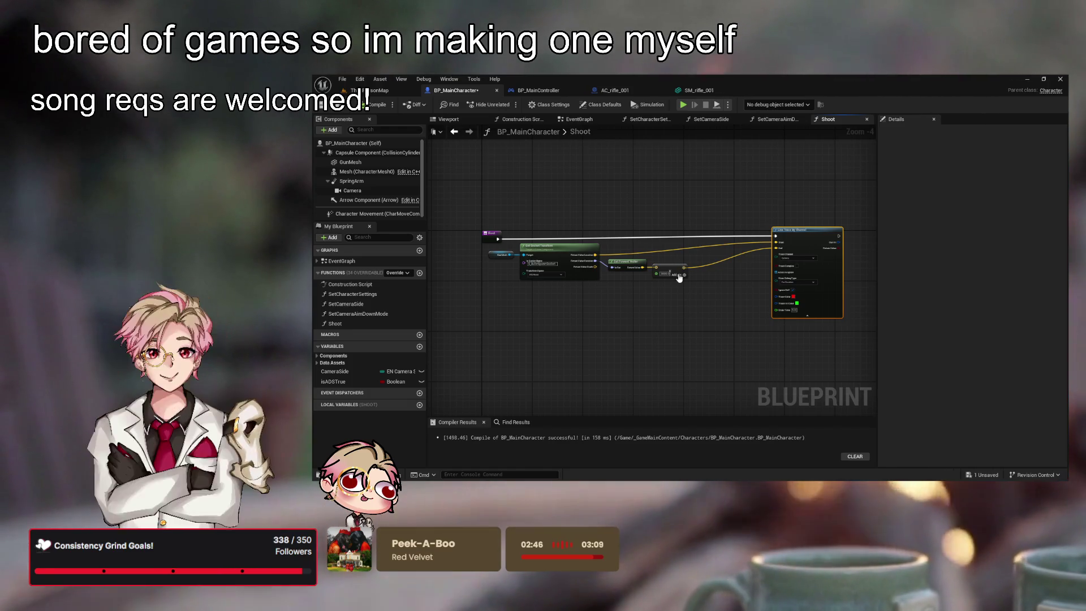
pyautogui.scroll(3, 679, 278)
pyautogui.moveTo(678, 272); pyautogui.dragTo(739, 280)
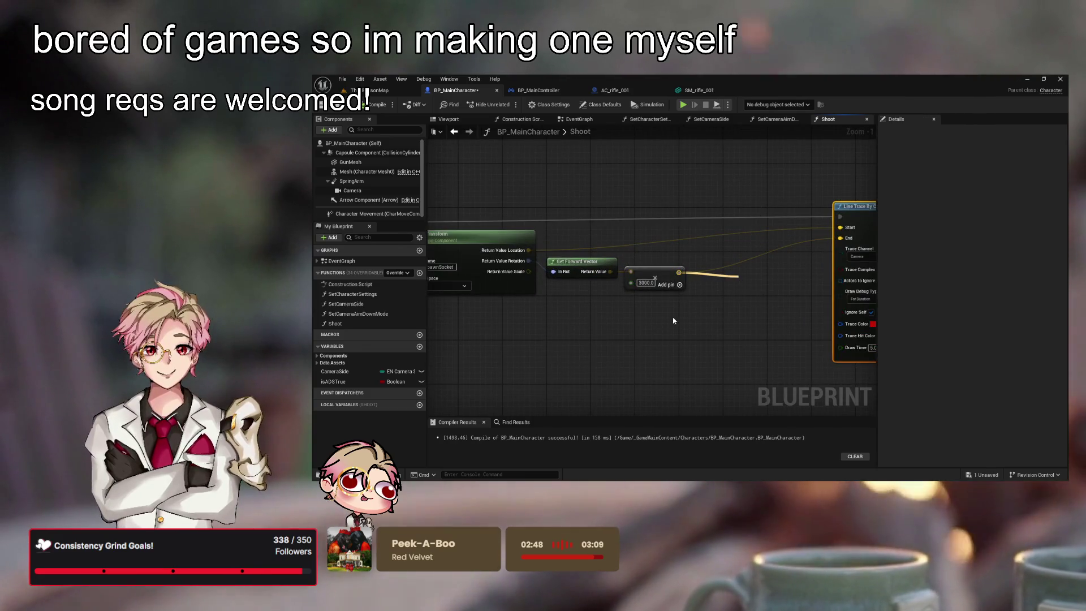
pyautogui.moveTo(674, 321); pyautogui.dragTo(841, 238)
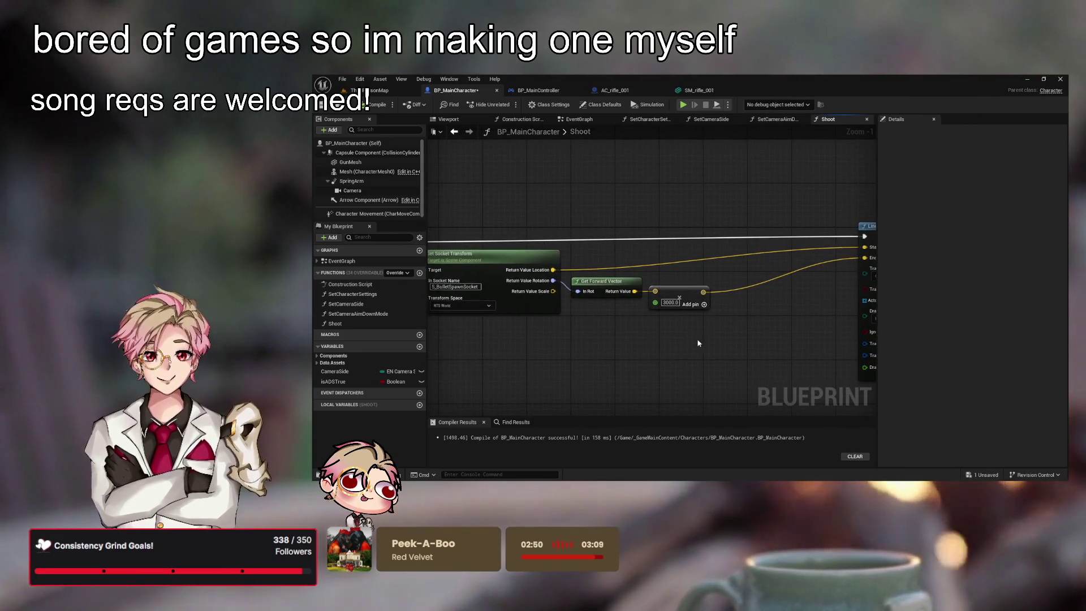
pyautogui.moveTo(703, 292)
pyautogui.mouseDown()
pyautogui.moveTo(767, 298)
pyautogui.moveTo(813, 394)
pyautogui.moveTo(772, 292)
pyautogui.mouseUp()
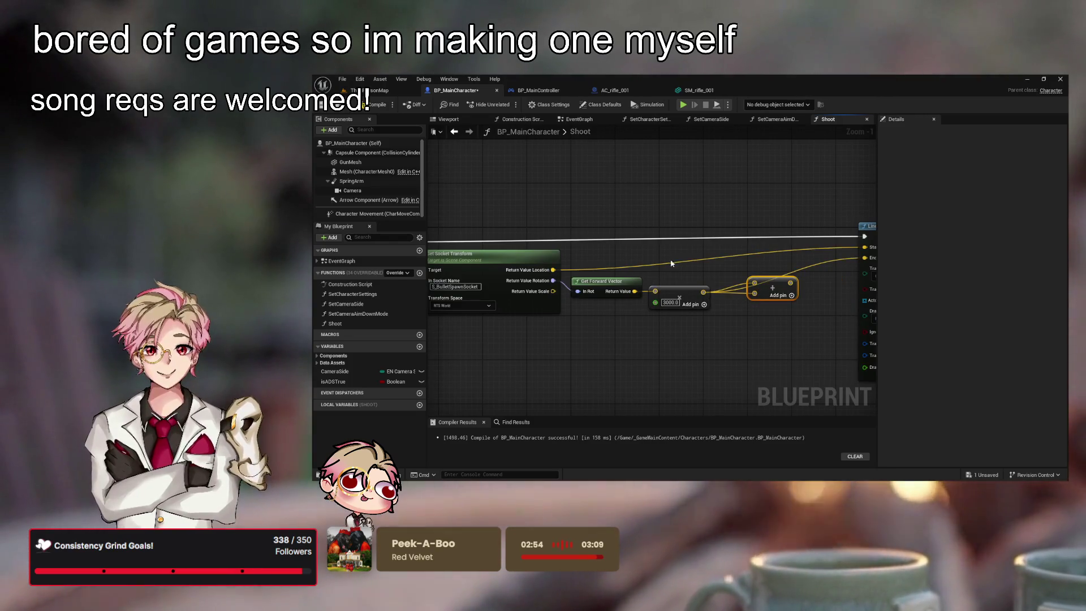
pyautogui.moveTo(553, 269)
pyautogui.mouseDown()
pyautogui.moveTo(755, 283)
pyautogui.moveTo(821, 274)
pyautogui.moveTo(843, 257)
pyautogui.mouseUp()
pyautogui.moveTo(746, 285); pyautogui.dragTo(731, 285)
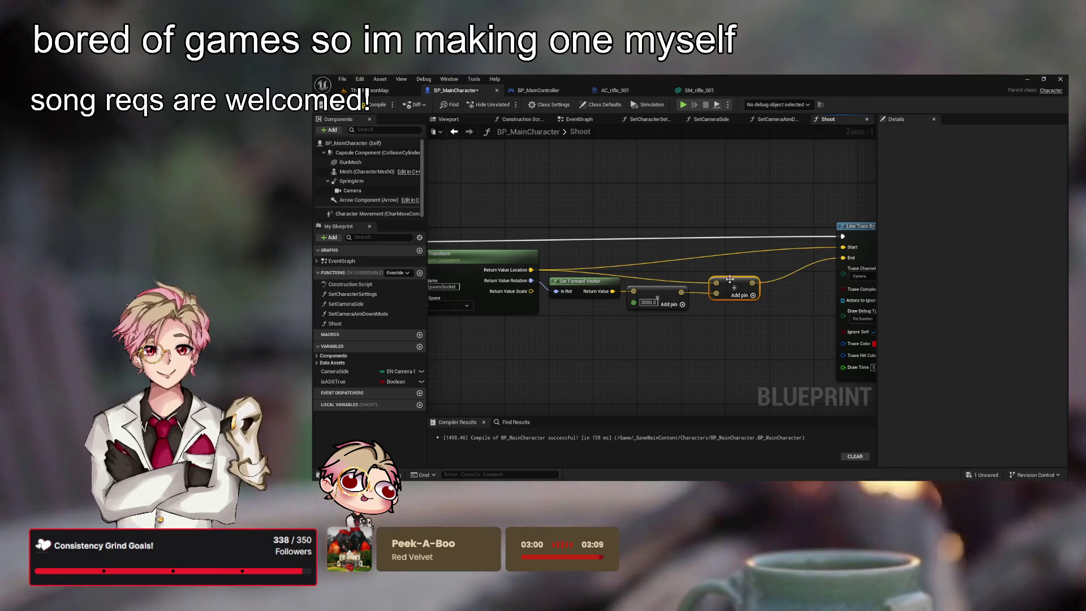
# - Compile and save BP_MainCharacter, then playtest from ThirdPersonMap
pyautogui.click(682, 270)
pyautogui.hotkey('ctrl', 's')
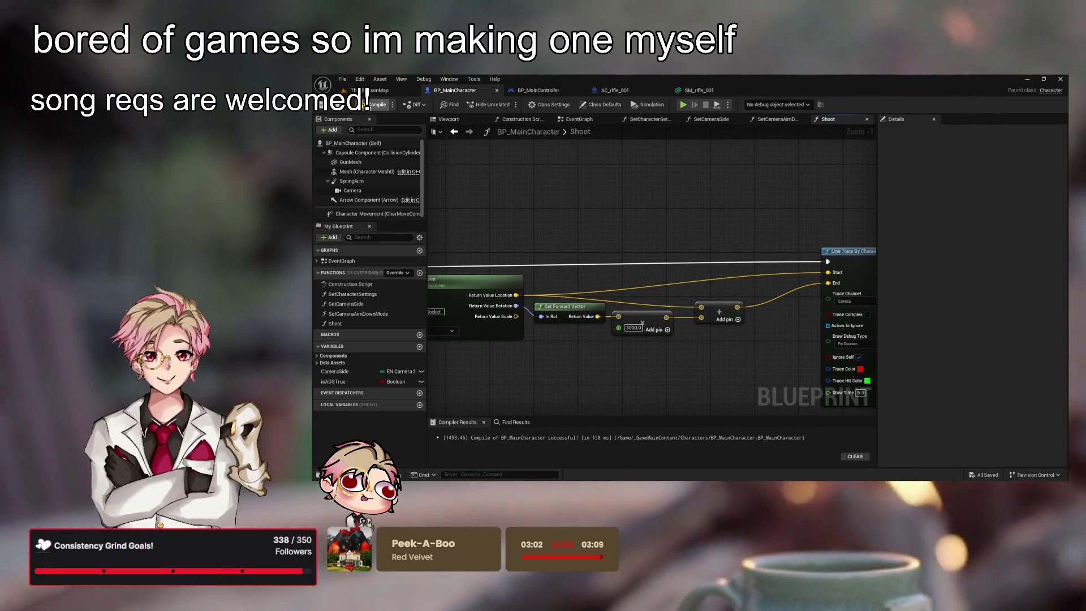
pyautogui.click(389, 89)
pyautogui.hotkey('alt', 'p')
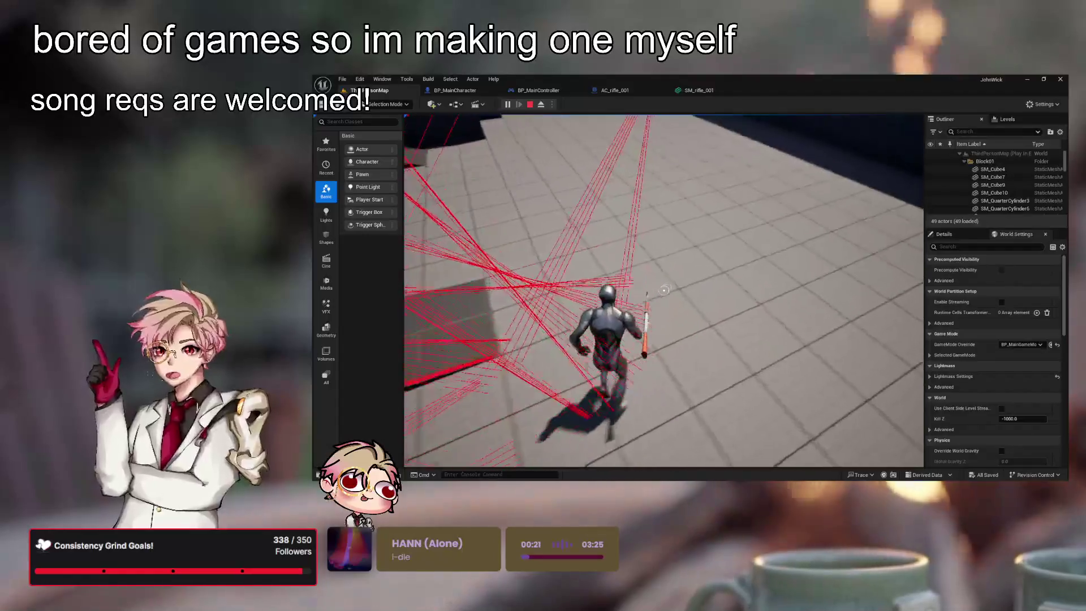
# - Stop the running playtest and attach GunMesh to the character's Mesh component
pyautogui.press('Escape')
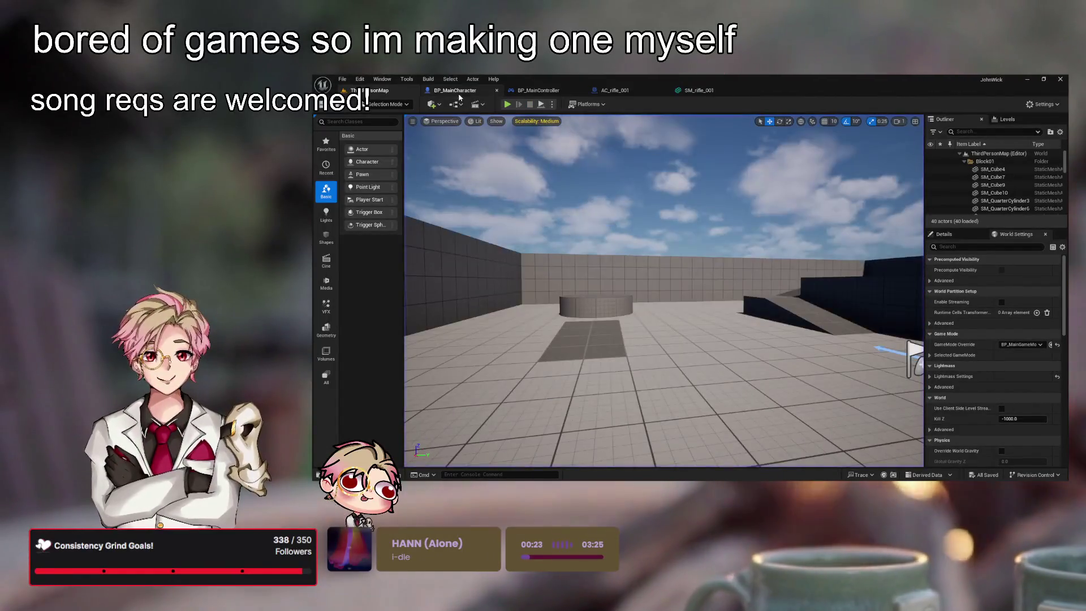
pyautogui.click(460, 91)
pyautogui.moveTo(371, 171); pyautogui.dragTo(372, 171)
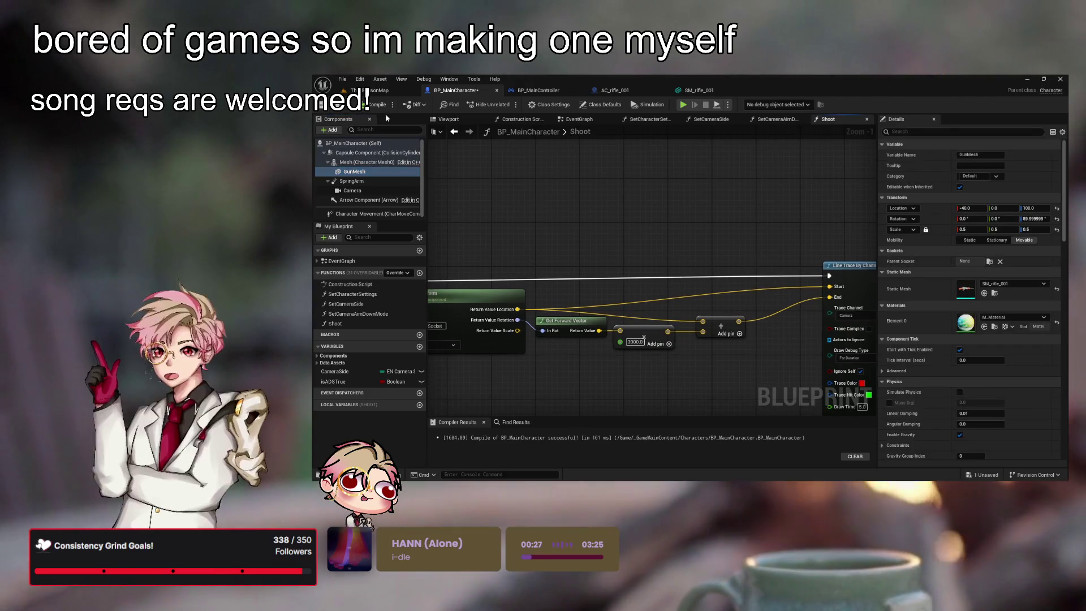
# - Playtest firing in ThirdPersonMap, then return to inspect GunMesh in BP_MainCharacter
pyautogui.click(378, 91)
pyautogui.click(506, 105)
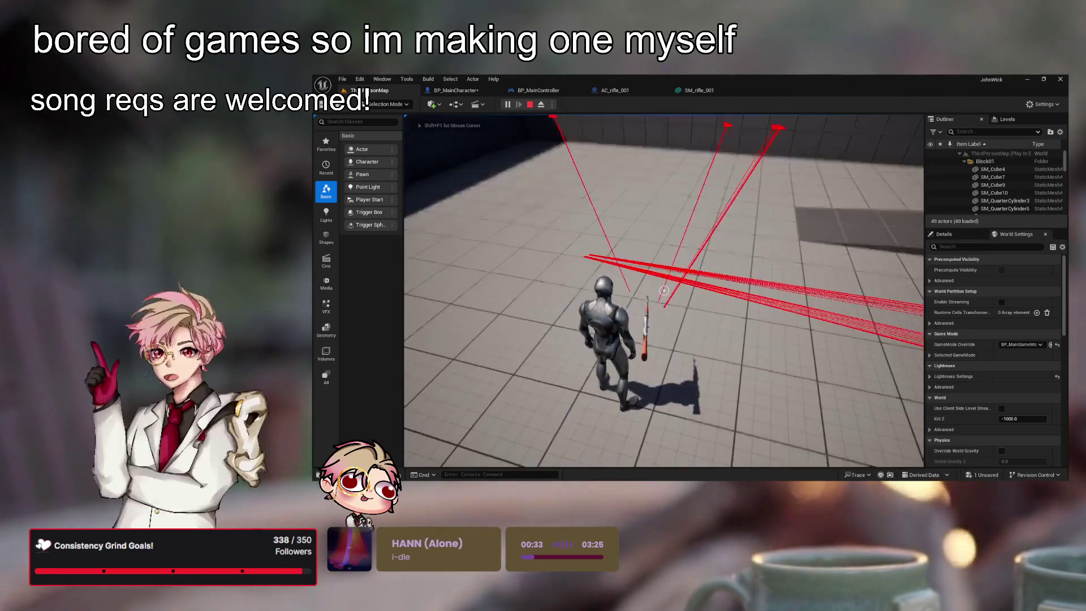
pyautogui.press('Escape')
pyautogui.click(466, 91)
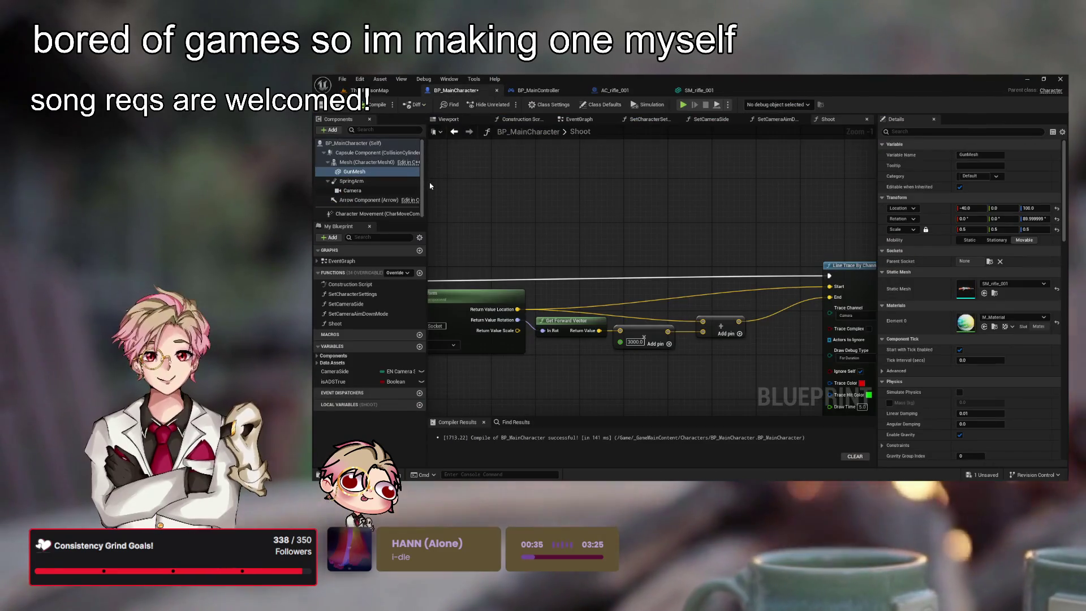
pyautogui.click(356, 171)
# - Reparent GunMesh under SpringArm and playtest, running forward while firing shots
pyautogui.moveTo(383, 177); pyautogui.dragTo(356, 181)
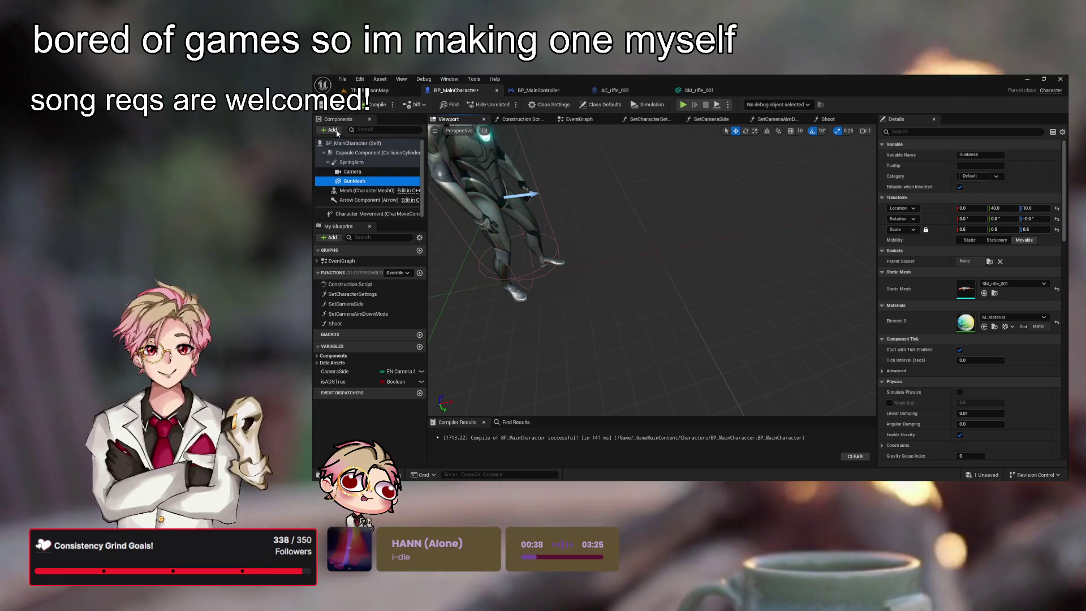
pyautogui.click(377, 105)
pyautogui.click(371, 90)
pyautogui.hotkey('alt', 'p')
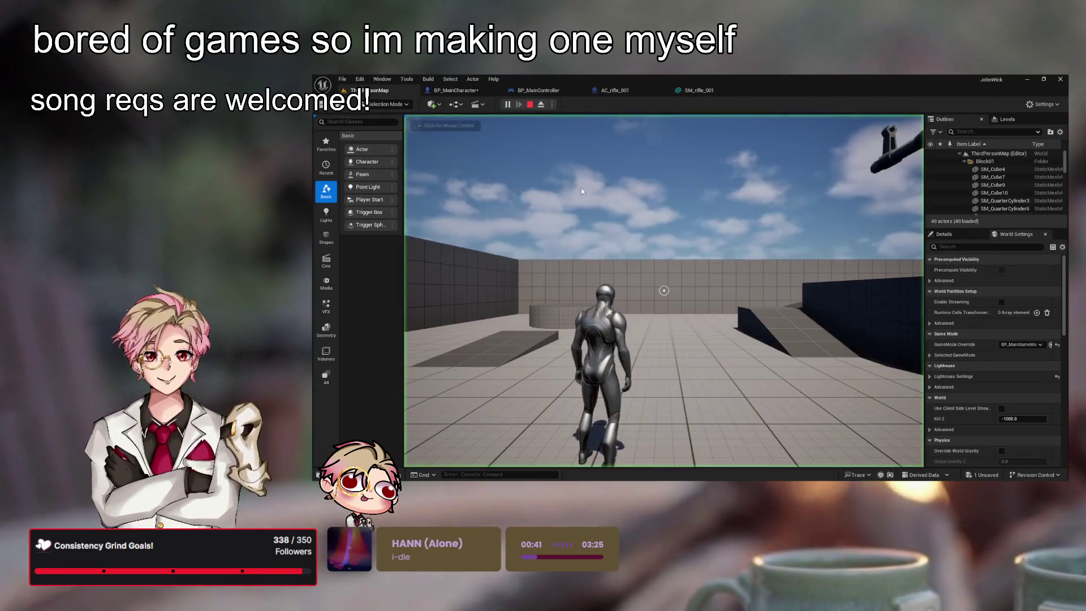
pyautogui.click(583, 191)
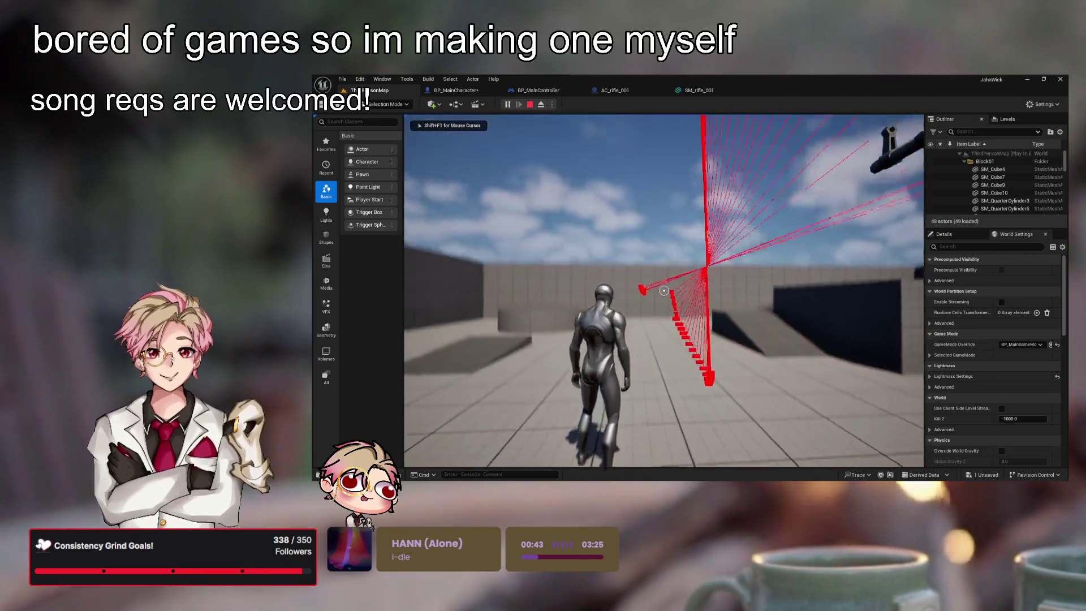
pyautogui.press('w')
pyautogui.click(664, 290)
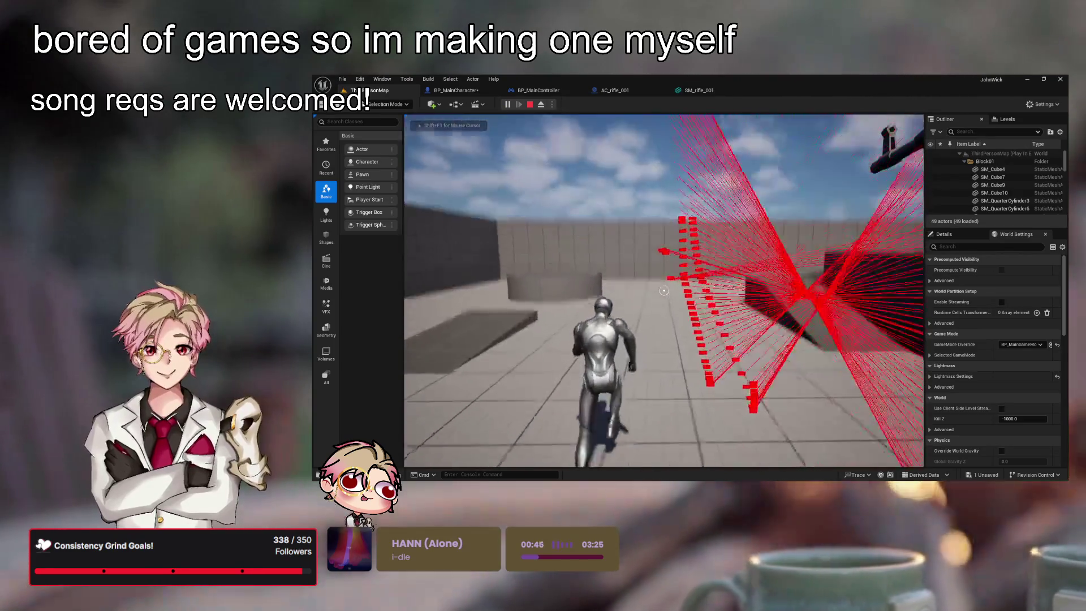
pyautogui.press('Escape')
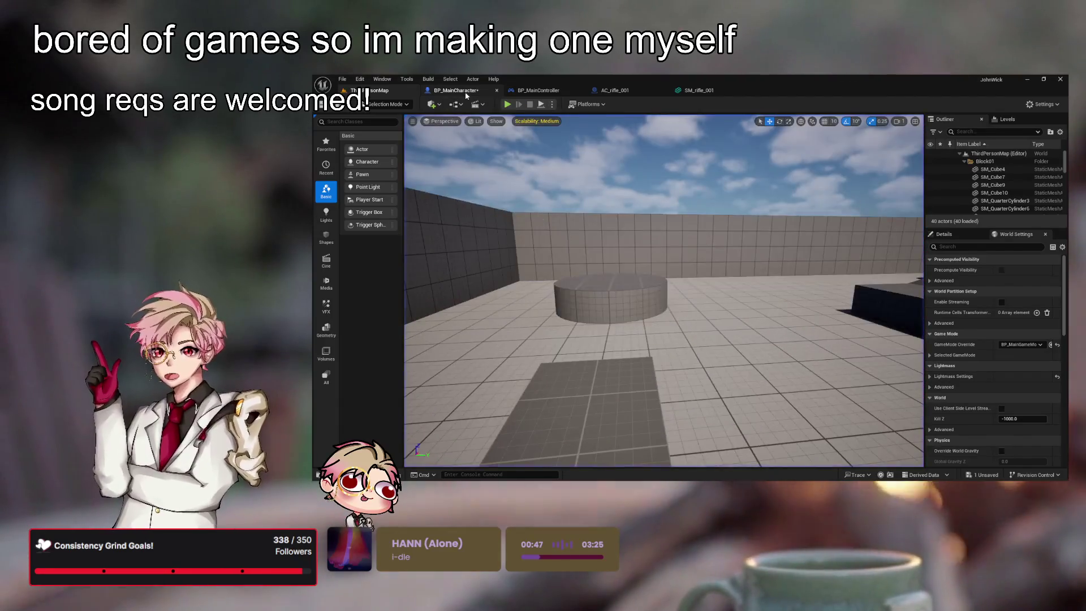
# - Try GunMesh under Camera and Capsule Component, then return it under SpringArm
pyautogui.click(466, 92)
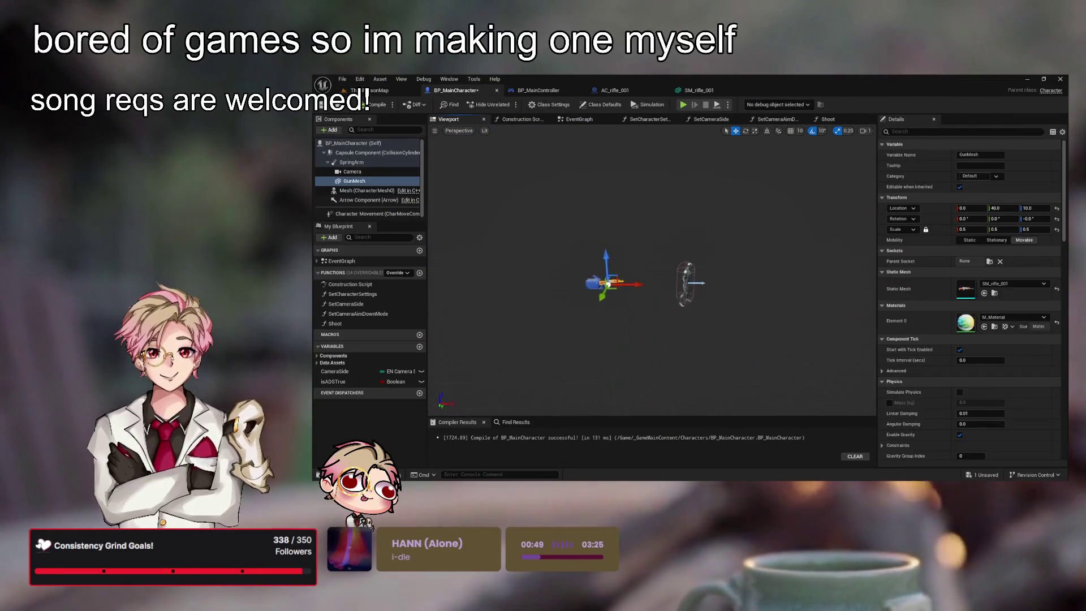
pyautogui.moveTo(361, 185)
pyautogui.mouseDown()
pyautogui.moveTo(356, 172)
pyautogui.moveTo(388, 166)
pyautogui.mouseUp()
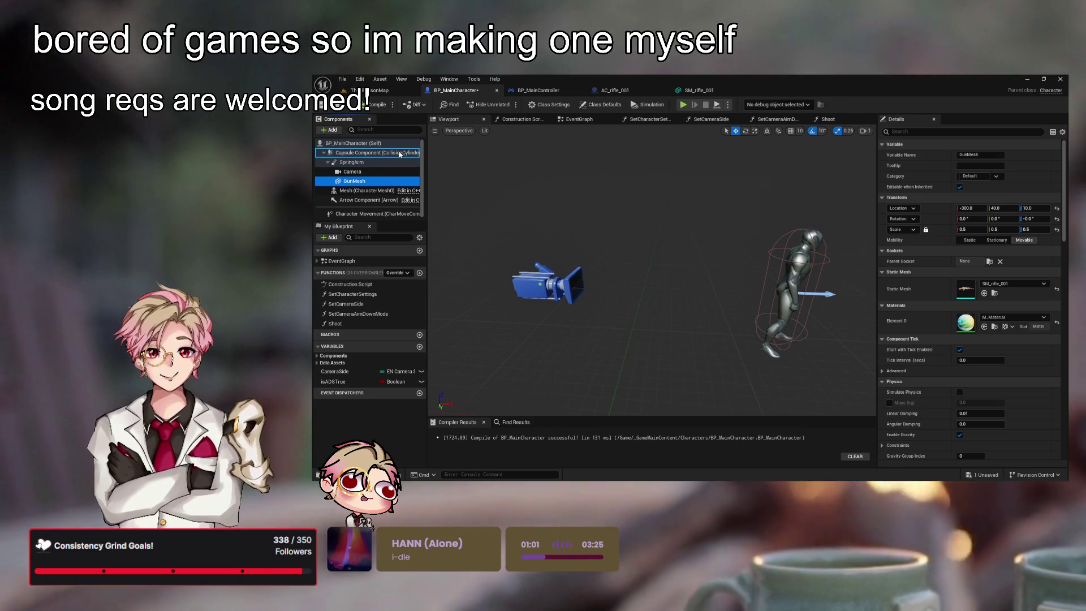
pyautogui.moveTo(400, 154)
pyautogui.mouseDown()
pyautogui.moveTo(439, 187)
pyautogui.moveTo(459, 227)
pyautogui.mouseUp()
pyautogui.moveTo(351, 162); pyautogui.dragTo(351, 181)
# - Set GunMesh's Location X, trying 100 and 300 before settling on 250
pyautogui.click(970, 208)
pyautogui.write('0')
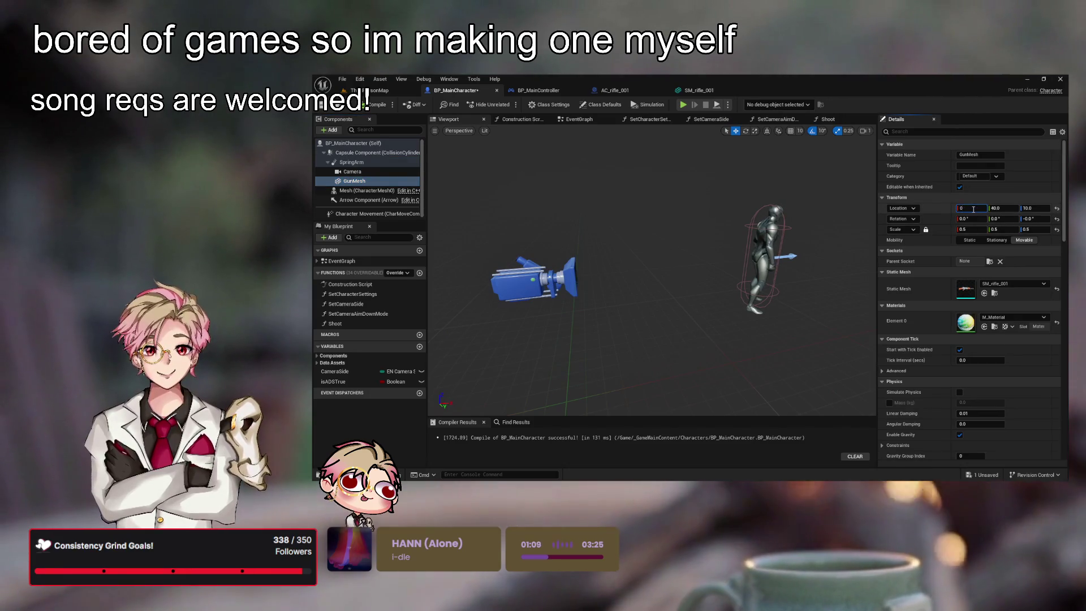
pyautogui.write('100')
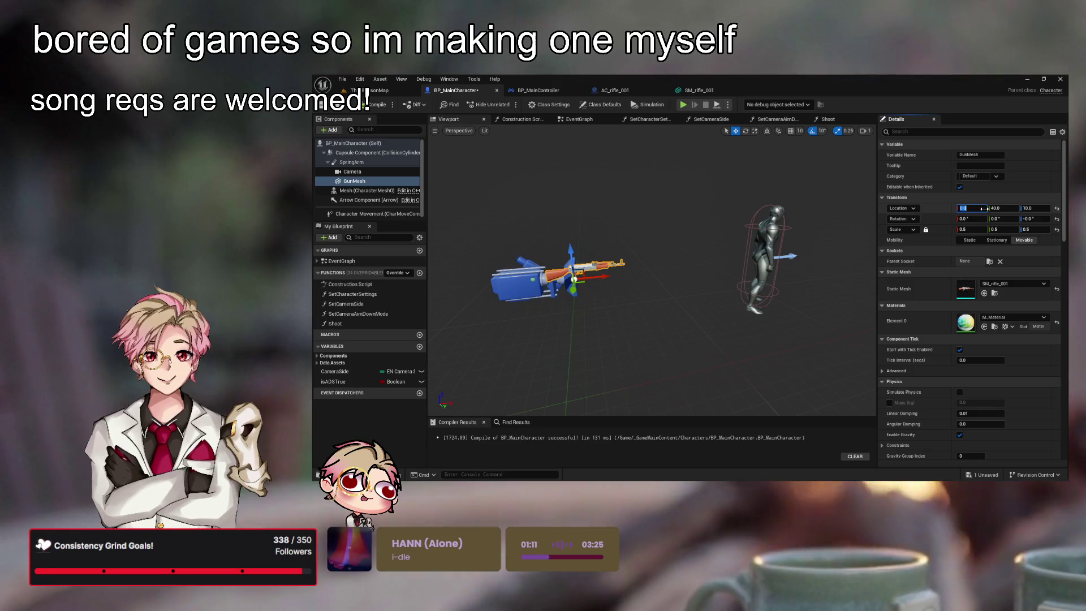
pyautogui.press('Return')
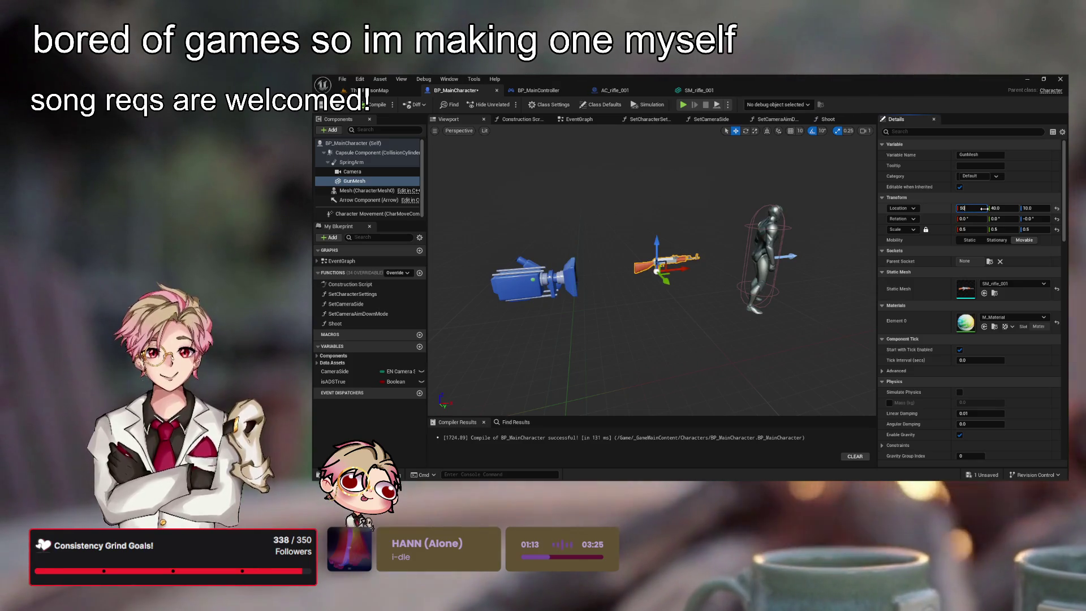
pyautogui.write('300')
pyautogui.press('Return')
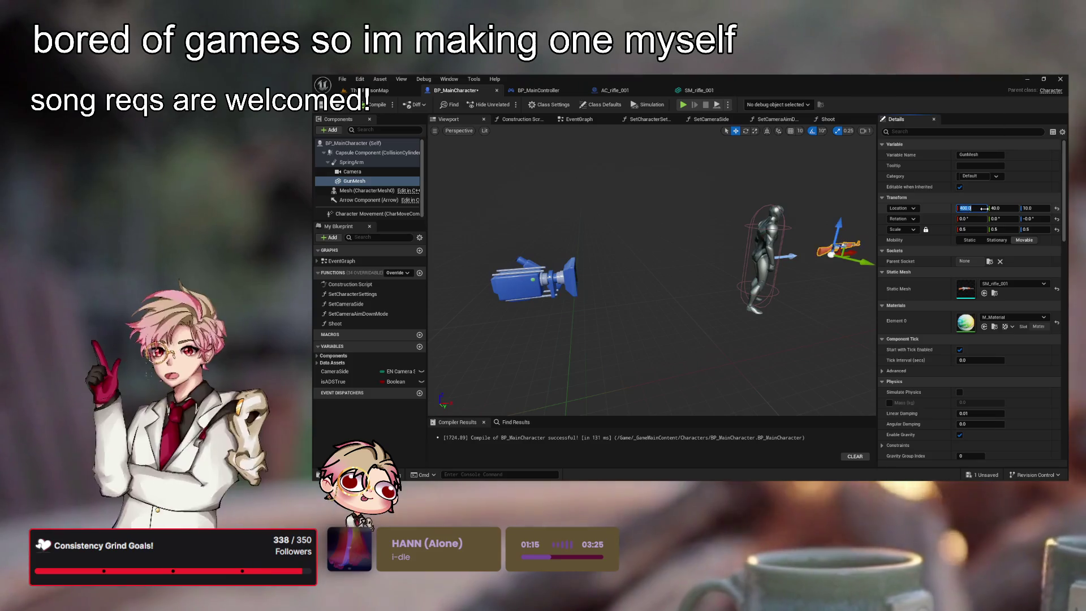
pyautogui.write('300')
pyautogui.press('Return')
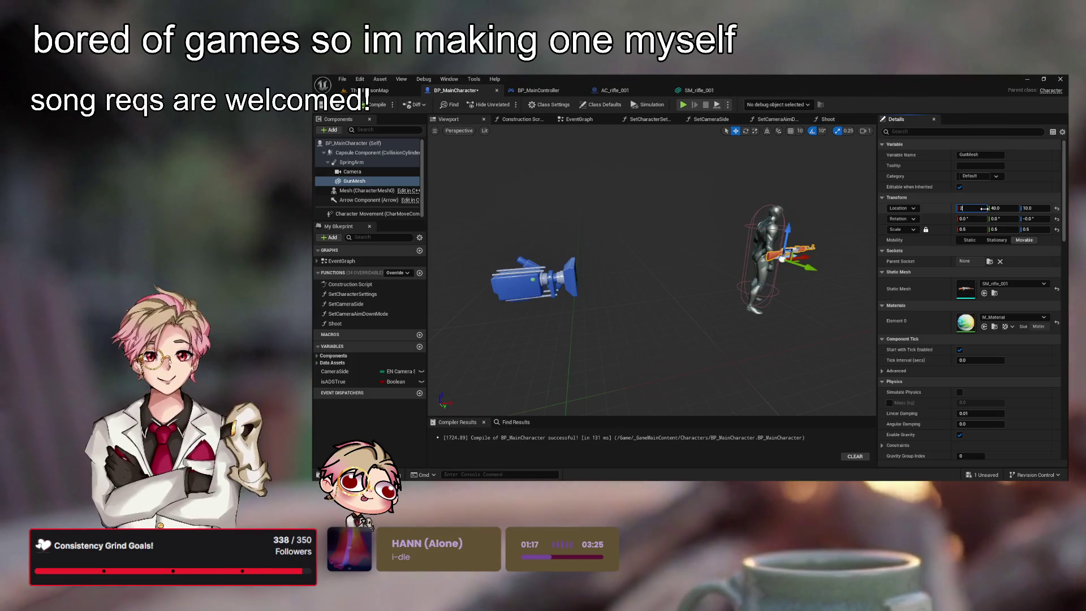
pyautogui.write('50')
pyautogui.press('Return')
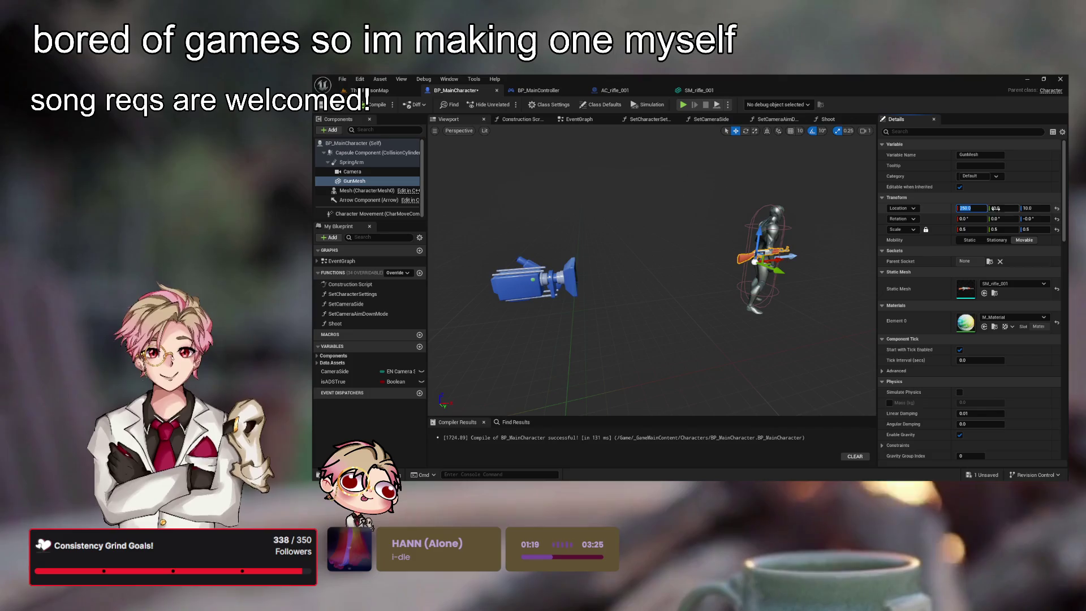
# - Check the rifle placement from behind and the side, then start a new playtest
pyautogui.moveTo(770, 272); pyautogui.dragTo(619, 267)
pyautogui.moveTo(673, 290)
pyautogui.mouseDown()
pyautogui.moveTo(652, 295)
pyautogui.moveTo(700, 299)
pyautogui.mouseUp()
pyautogui.press('f')
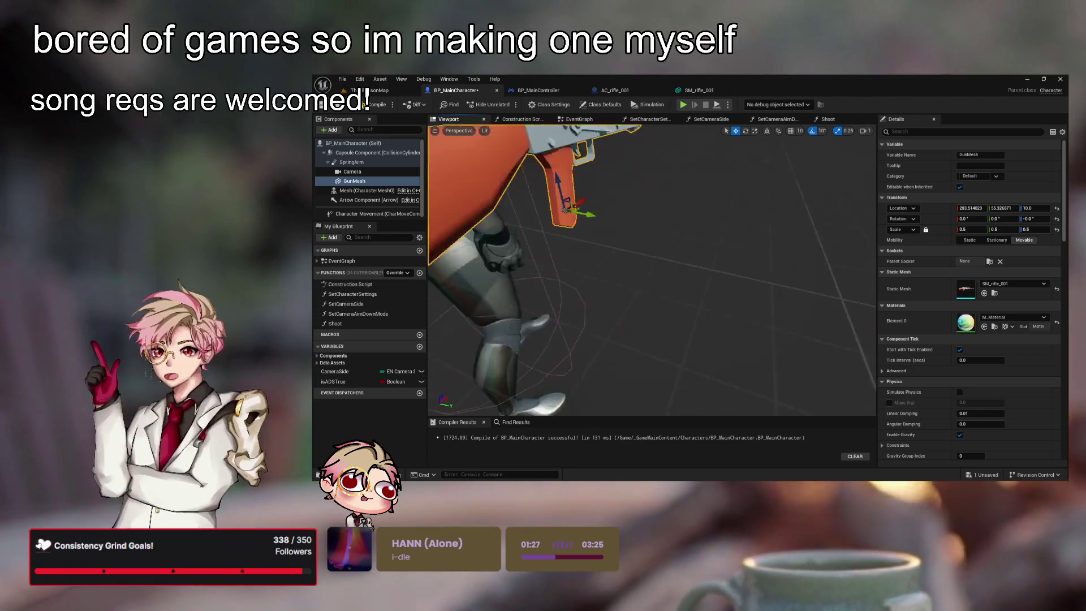
pyautogui.scroll(-5, 651, 272)
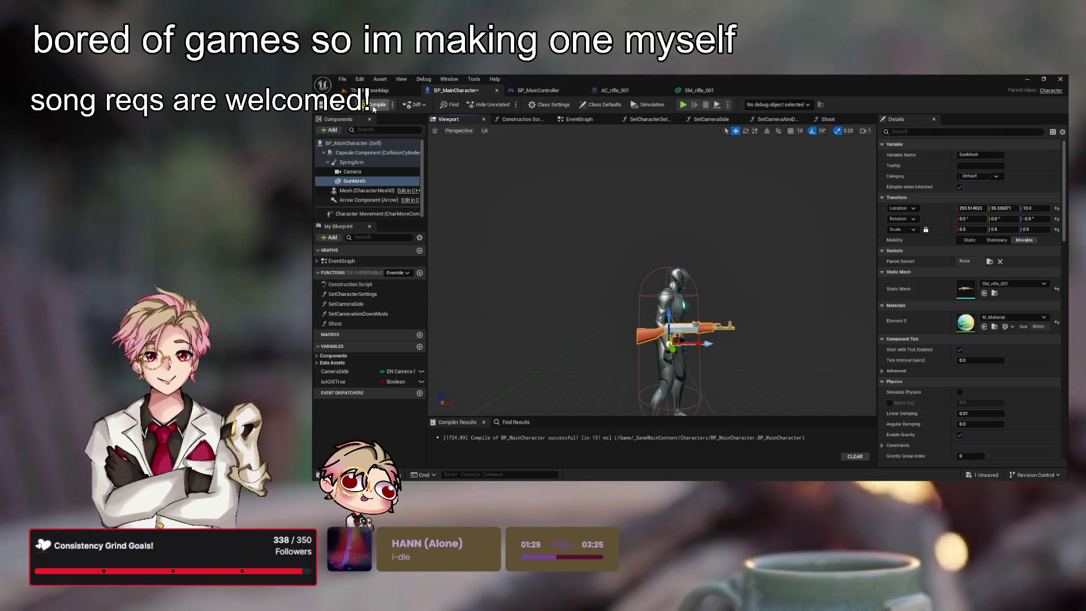
pyautogui.click(371, 90)
pyautogui.click(508, 104)
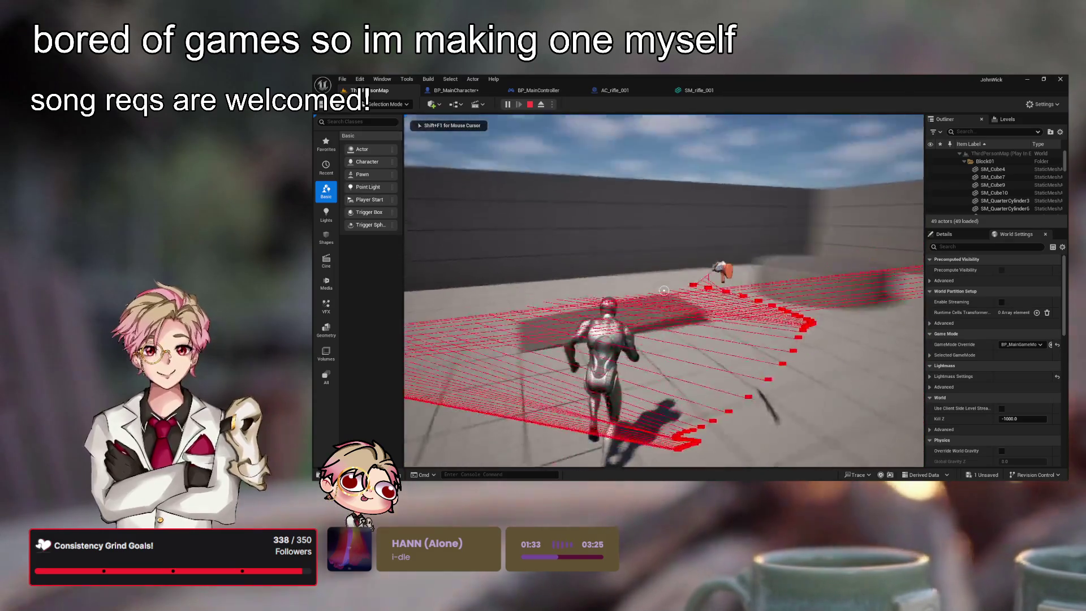
# - End the current playtest, run one more firing test, and finish on ThirdPersonMap
pyautogui.press('Escape')
pyautogui.scroll(-5, 680, 247)
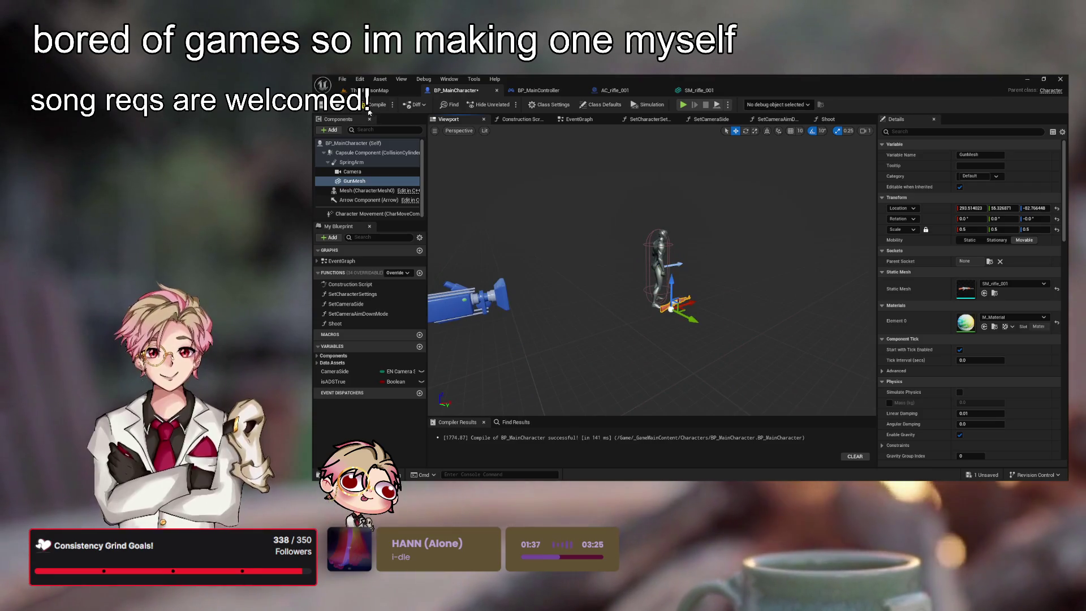
pyautogui.click(377, 90)
pyautogui.click(505, 104)
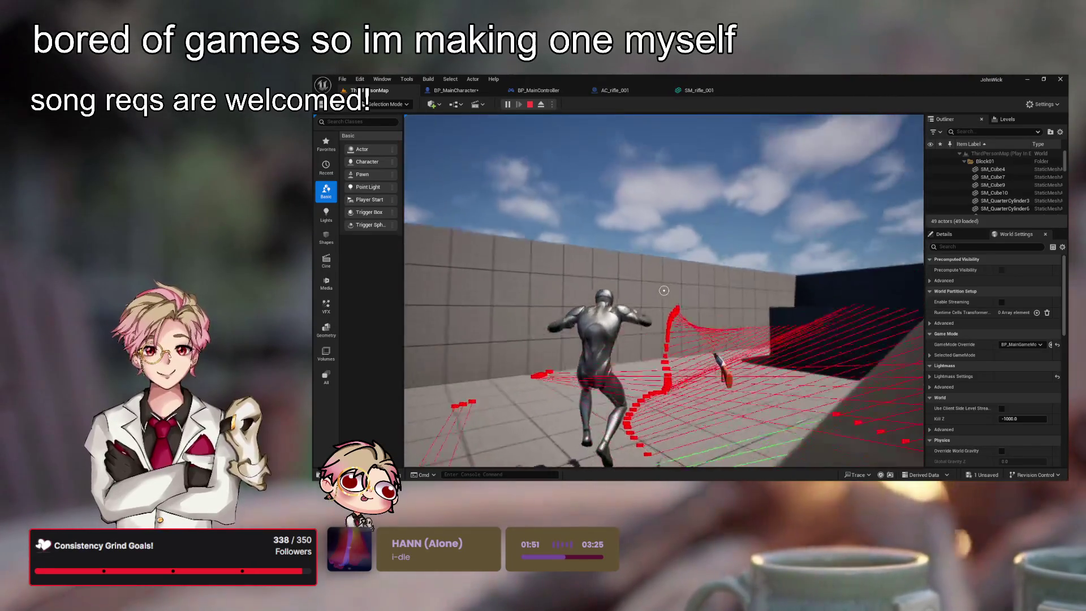
pyautogui.press('Escape')
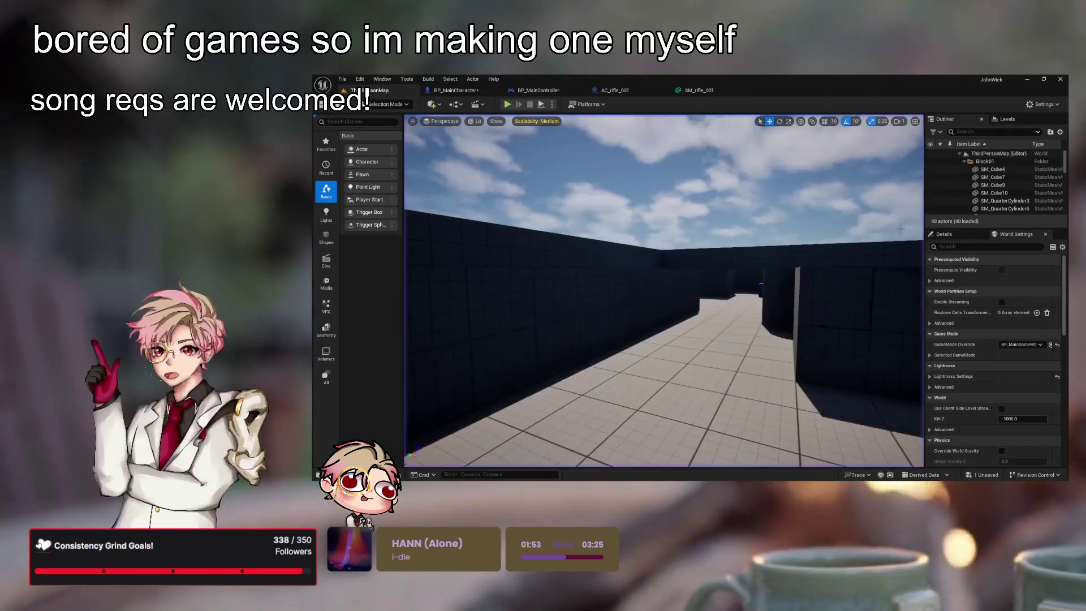
pyautogui.click(456, 90)
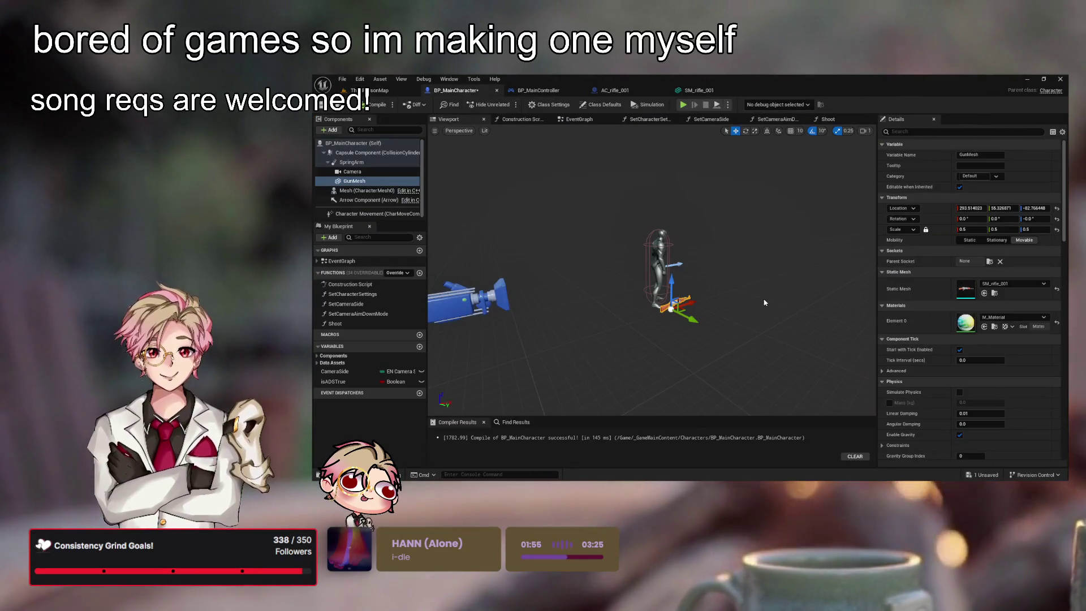
pyautogui.click(362, 90)
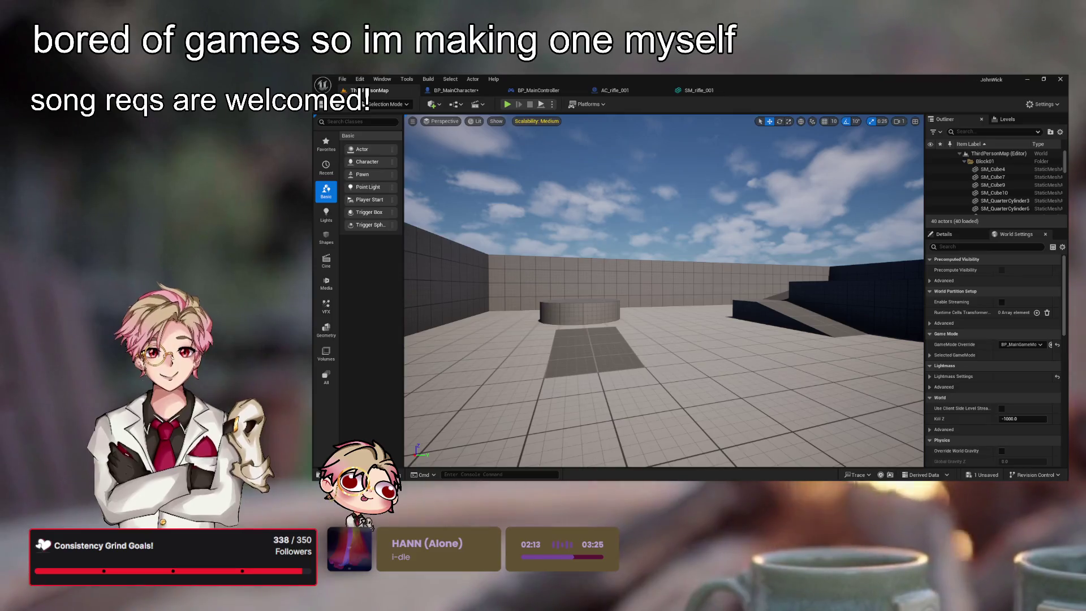
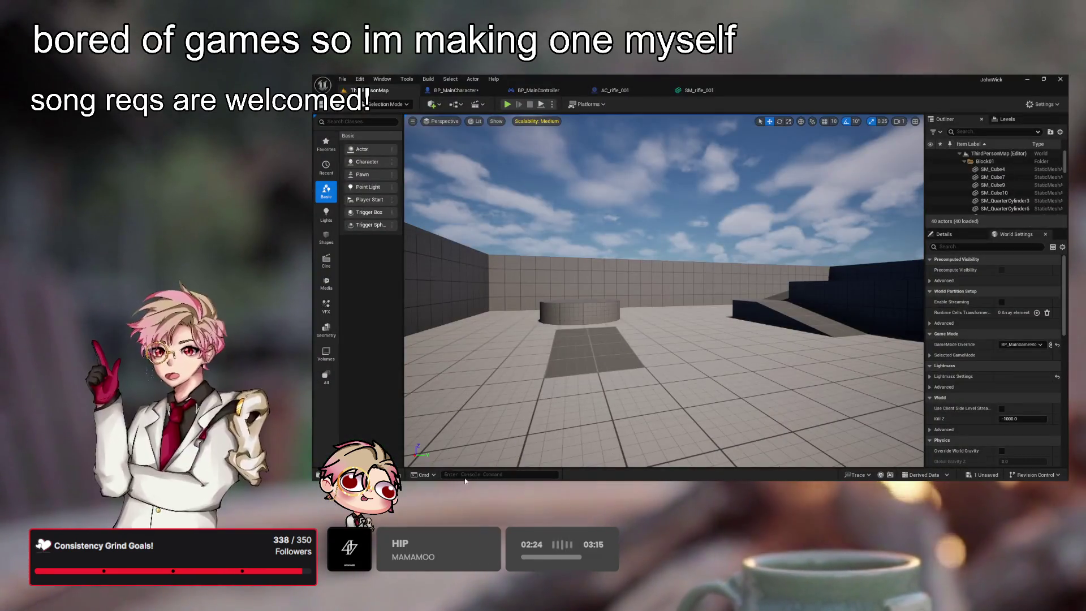
# - Switch to the BP_MainCharacter blueprint and save it
pyautogui.moveTo(506, 422); pyautogui.dragTo(645, 308)
pyautogui.click(539, 91)
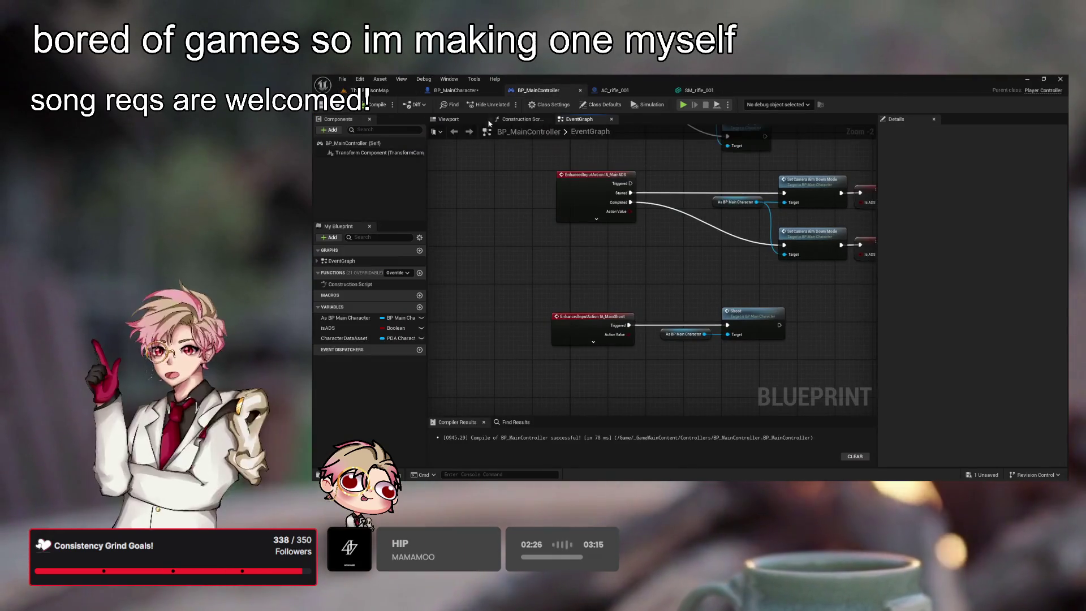
pyautogui.click(456, 91)
pyautogui.hotkey('ctrl', 's')
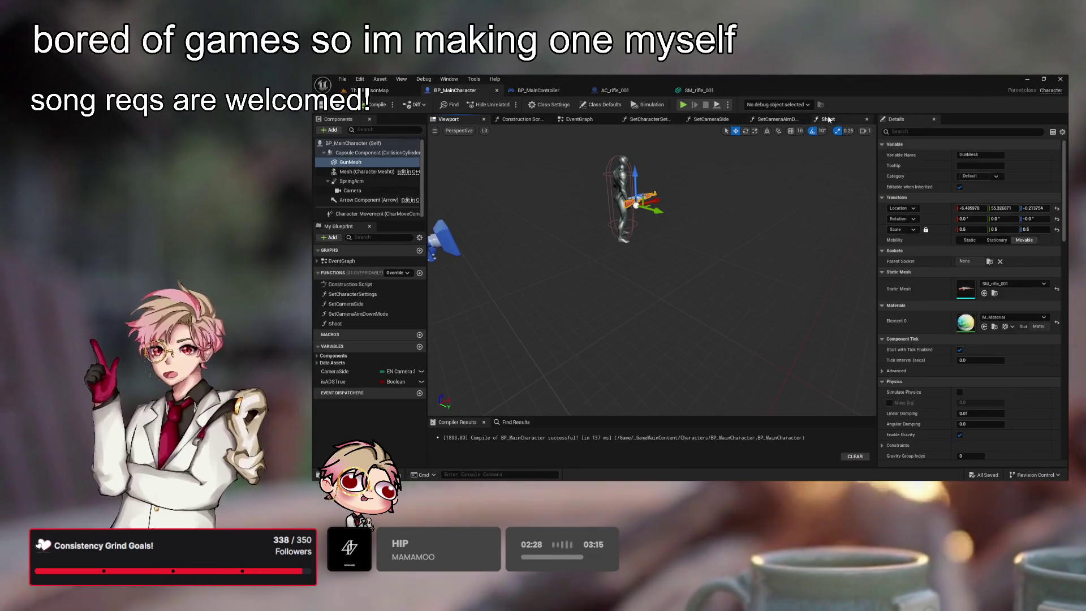
# - In the Shoot function graph, drop a Camera reference with a Get World Location node
pyautogui.click(832, 120)
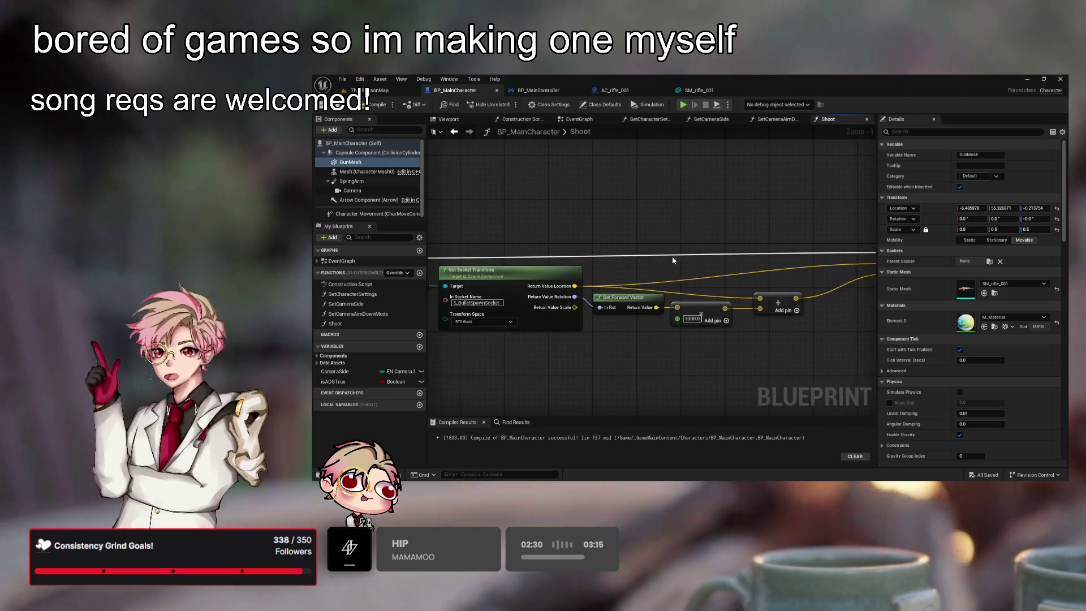
pyautogui.scroll(-1, 674, 260)
pyautogui.moveTo(657, 364); pyautogui.dragTo(696, 334)
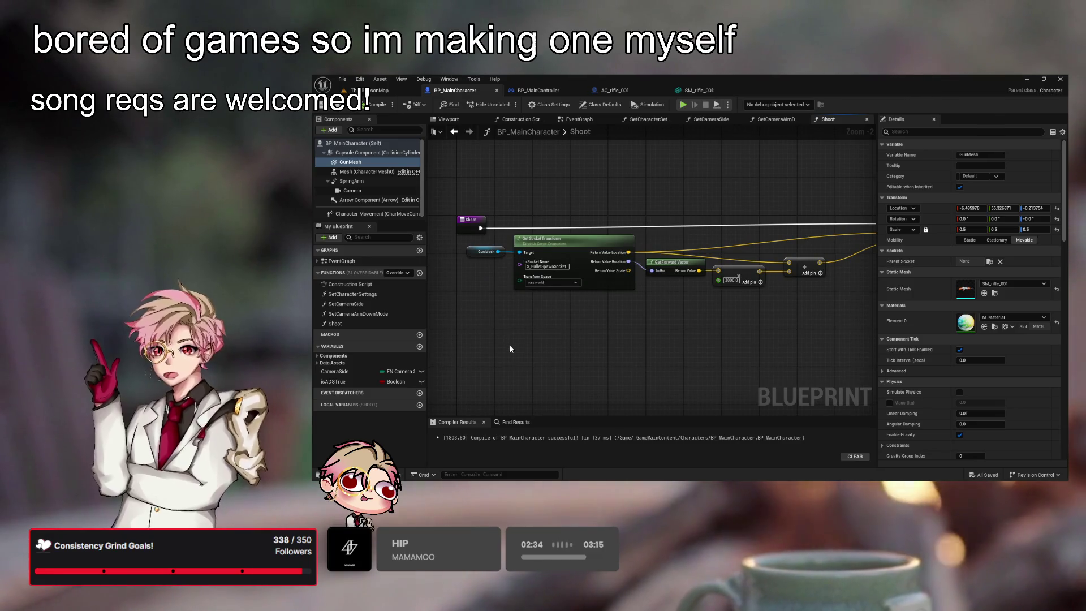
pyautogui.moveTo(352, 191)
pyautogui.mouseDown()
pyautogui.moveTo(518, 326)
pyautogui.moveTo(560, 328)
pyautogui.mouseUp()
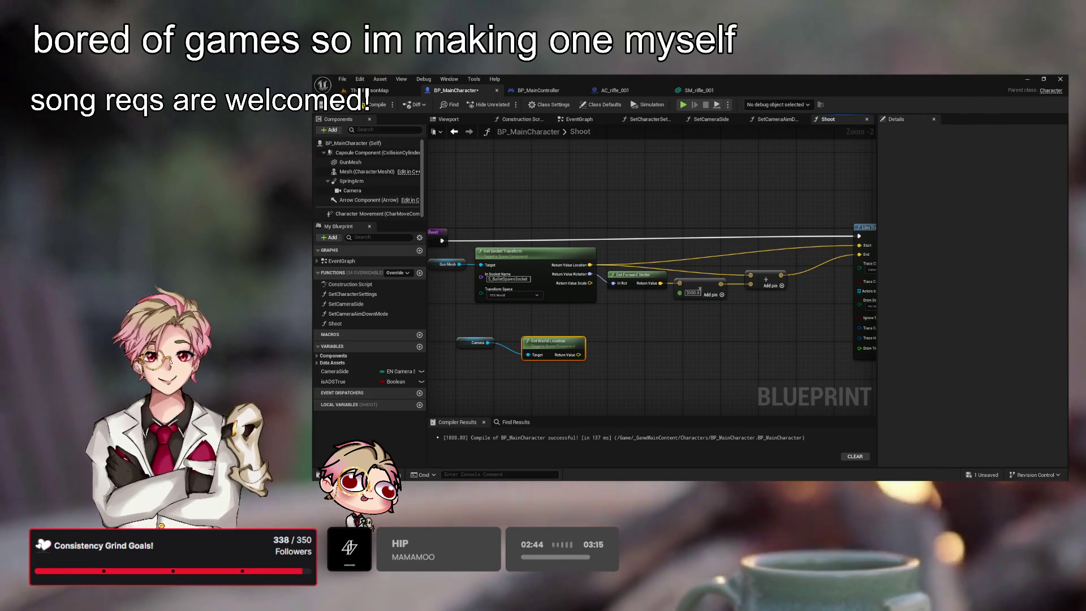
pyautogui.click(600, 322)
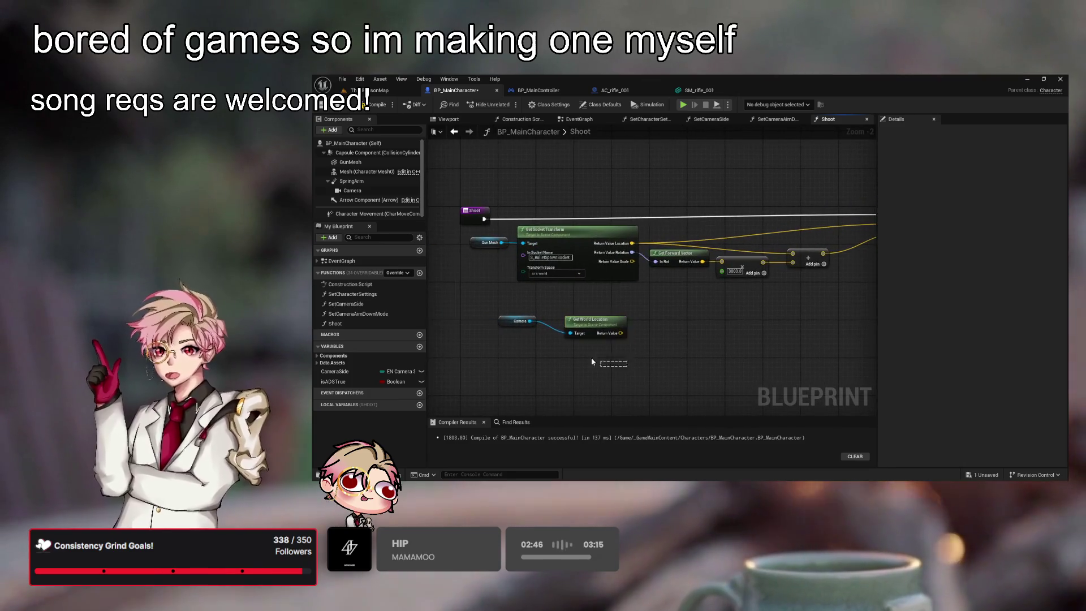
# - Rearrange the Shoot graph and attach a Get World Transform node to the Camera output
pyautogui.moveTo(600, 321)
pyautogui.mouseDown()
pyautogui.moveTo(793, 317)
pyautogui.moveTo(707, 308)
pyautogui.moveTo(597, 321)
pyautogui.mouseUp()
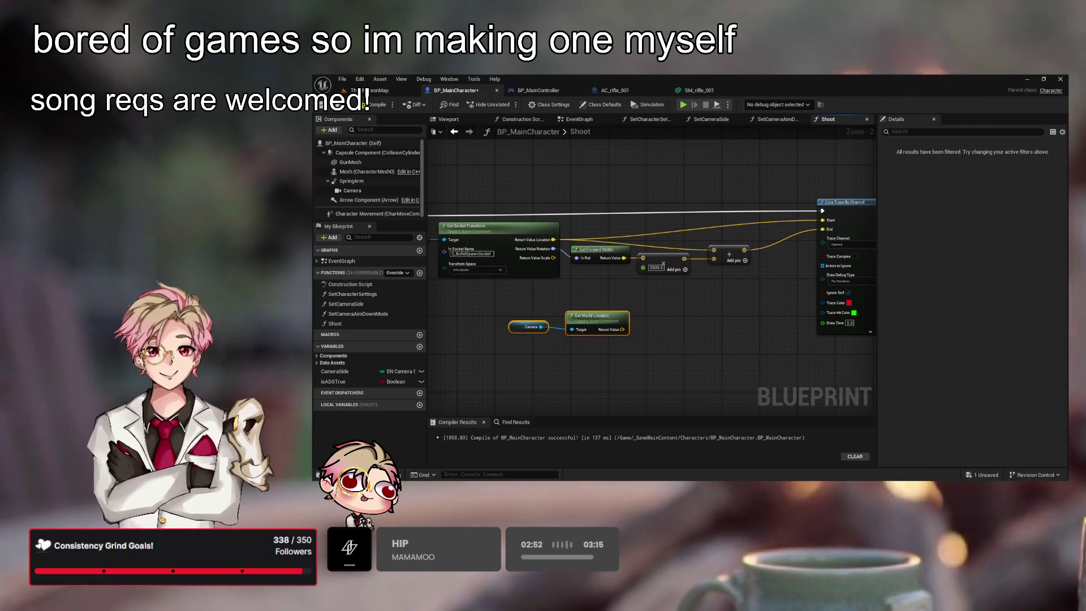
pyautogui.moveTo(630, 361); pyautogui.dragTo(693, 353)
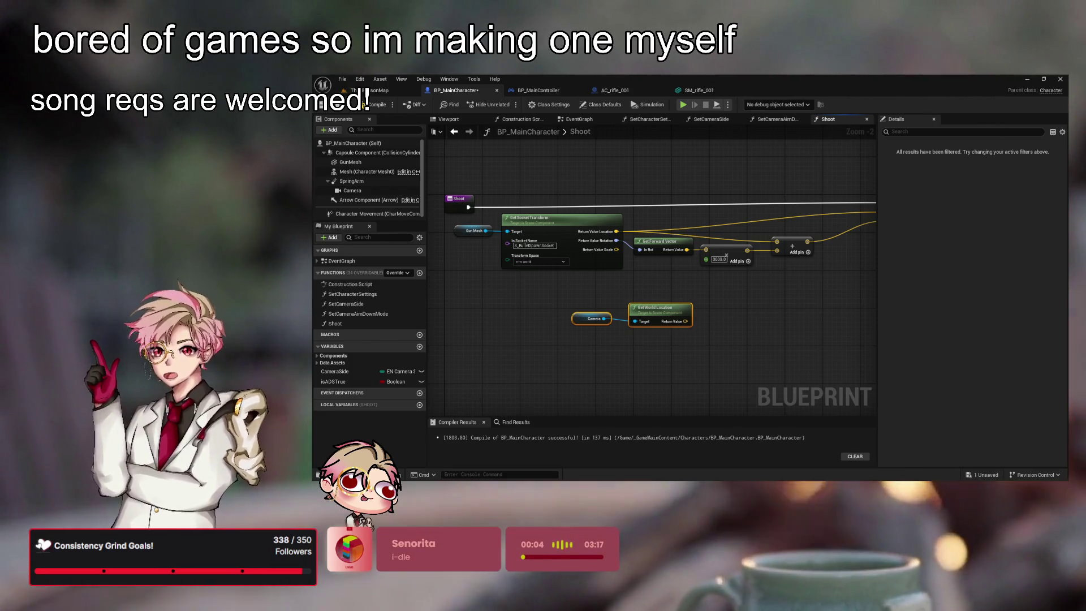
pyautogui.moveTo(596, 315)
pyautogui.mouseDown()
pyautogui.moveTo(593, 327)
pyautogui.moveTo(557, 327)
pyautogui.mouseUp()
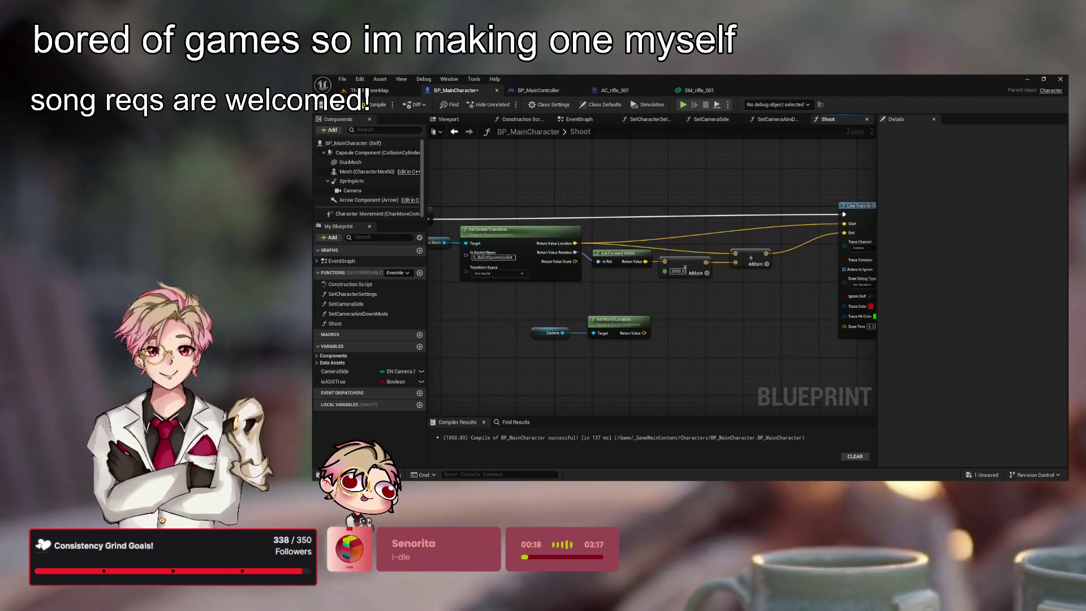
pyautogui.moveTo(680, 387); pyautogui.dragTo(716, 357)
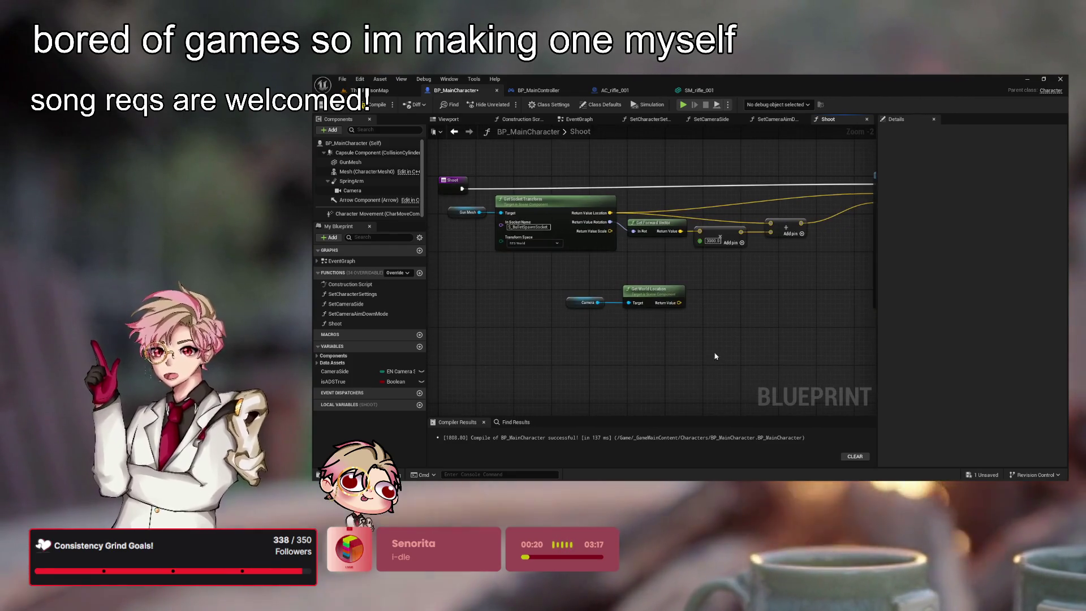
pyautogui.moveTo(597, 302); pyautogui.dragTo(641, 343)
pyautogui.moveTo(597, 302)
pyautogui.mouseDown()
pyautogui.moveTo(625, 320)
pyautogui.moveTo(646, 366)
pyautogui.moveTo(706, 284)
pyautogui.mouseUp()
pyautogui.click(719, 275)
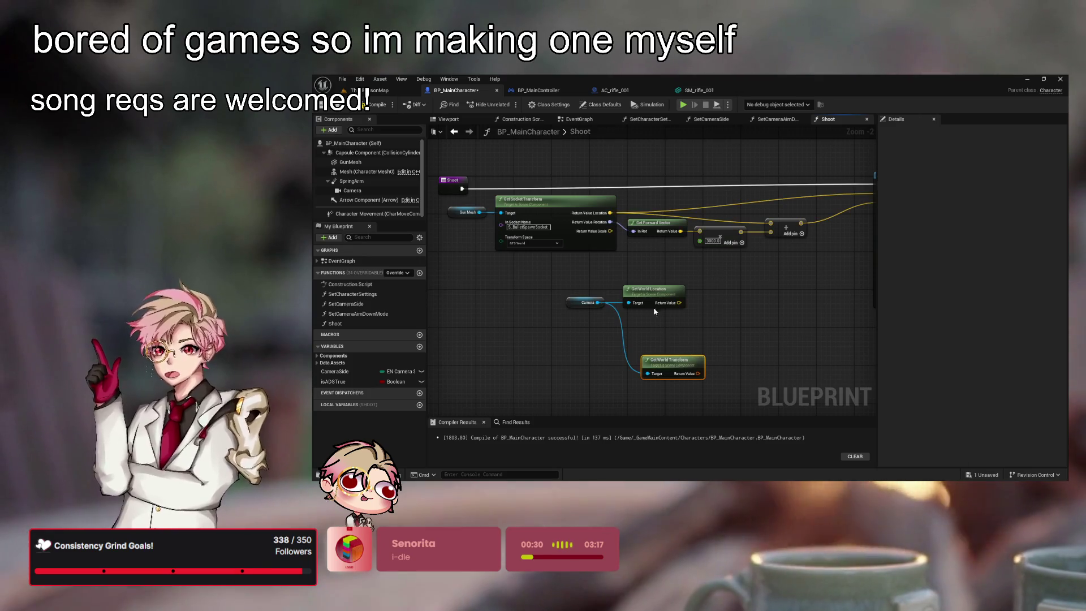
# - Split the Get World Transform output into location, rotation and scale, and shift the camera nodes left
pyautogui.rightClick(700, 376)
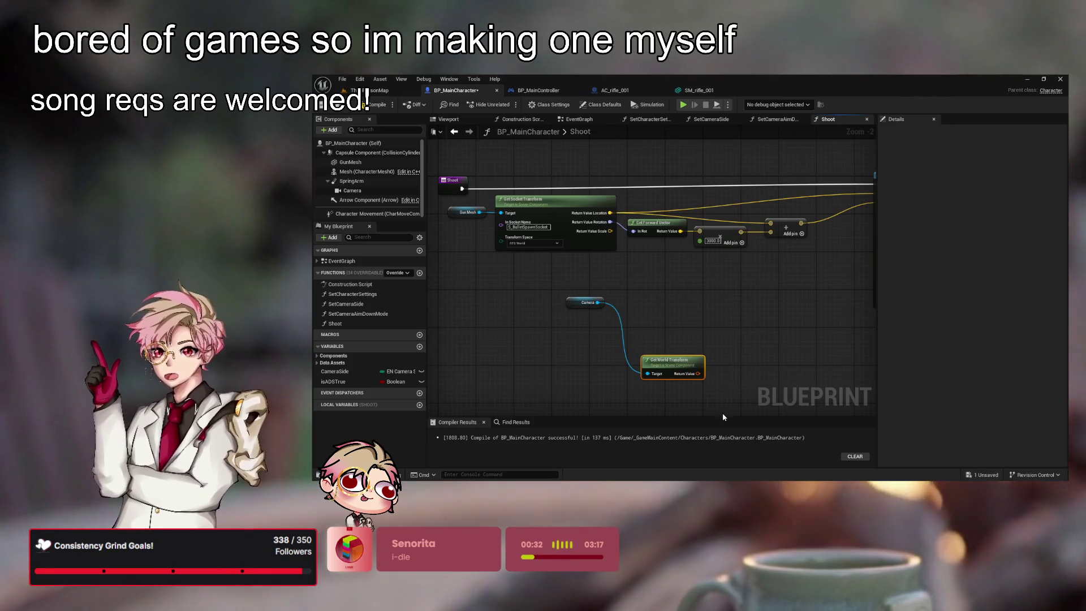
pyautogui.click(722, 413)
pyautogui.moveTo(658, 361)
pyautogui.mouseDown()
pyautogui.moveTo(638, 299)
pyautogui.moveTo(523, 308)
pyautogui.moveTo(517, 328)
pyautogui.mouseUp()
pyautogui.moveTo(560, 363); pyautogui.dragTo(562, 364)
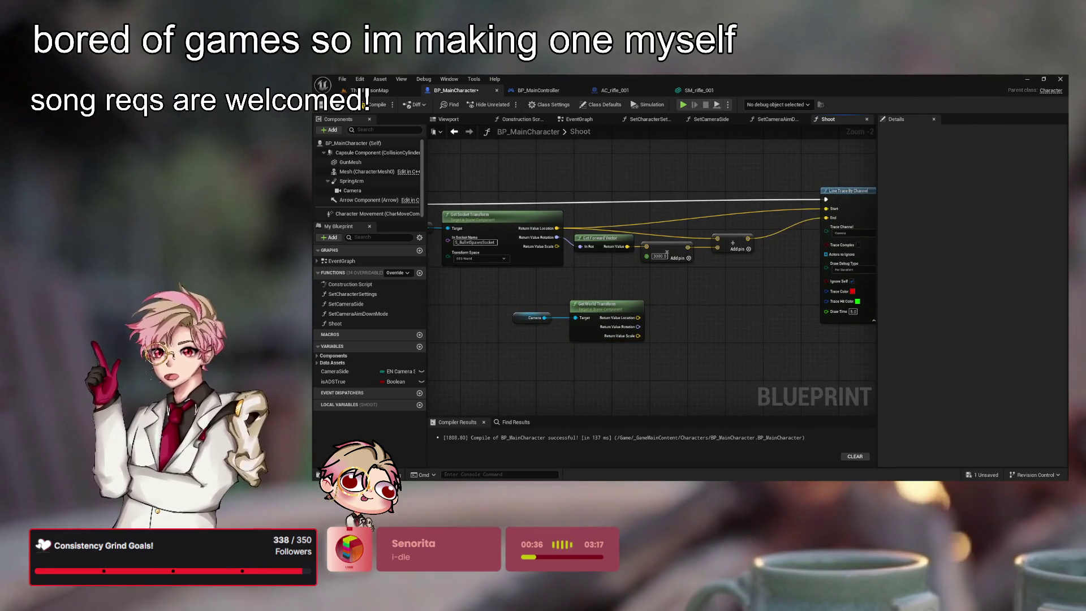
pyautogui.scroll(2, 638, 333)
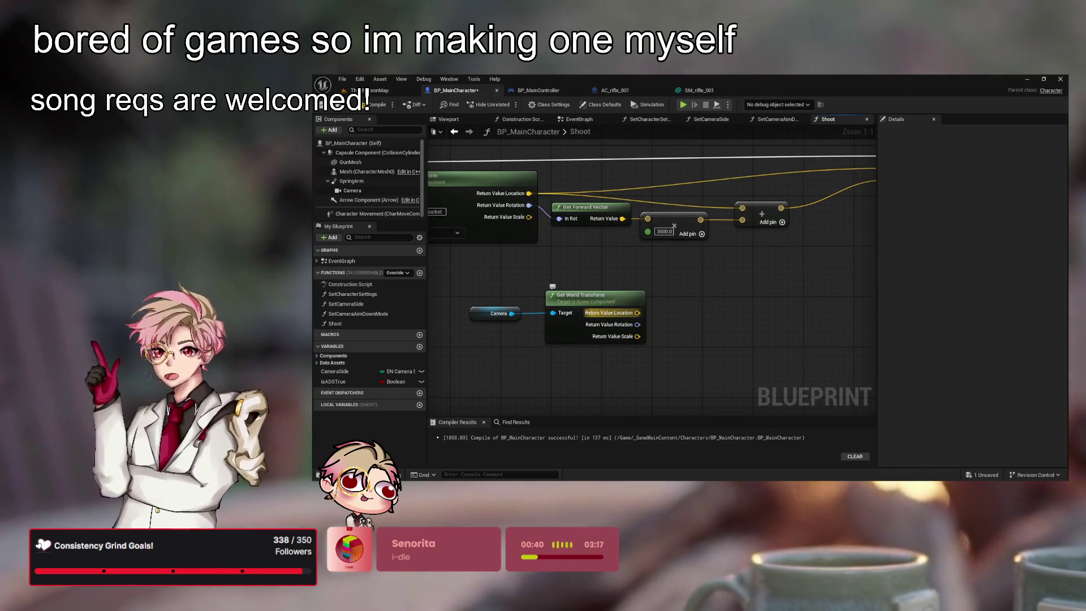
pyautogui.moveTo(704, 317)
pyautogui.mouseDown()
pyautogui.moveTo(622, 313)
pyautogui.moveTo(714, 307)
pyautogui.moveTo(566, 300)
pyautogui.mouseUp()
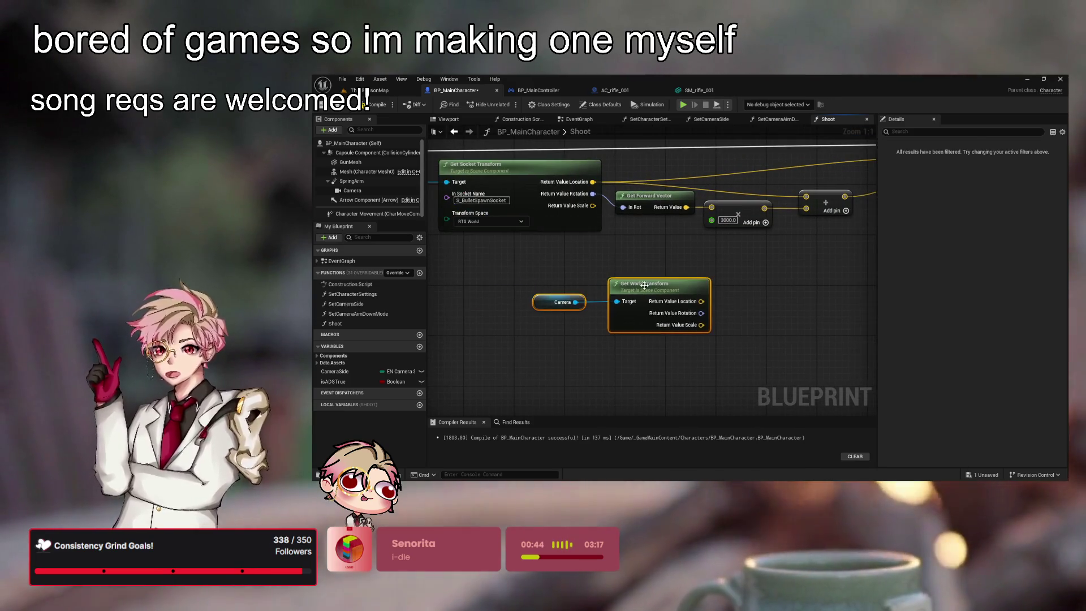
pyautogui.moveTo(651, 289); pyautogui.dragTo(575, 289)
pyautogui.click(690, 320)
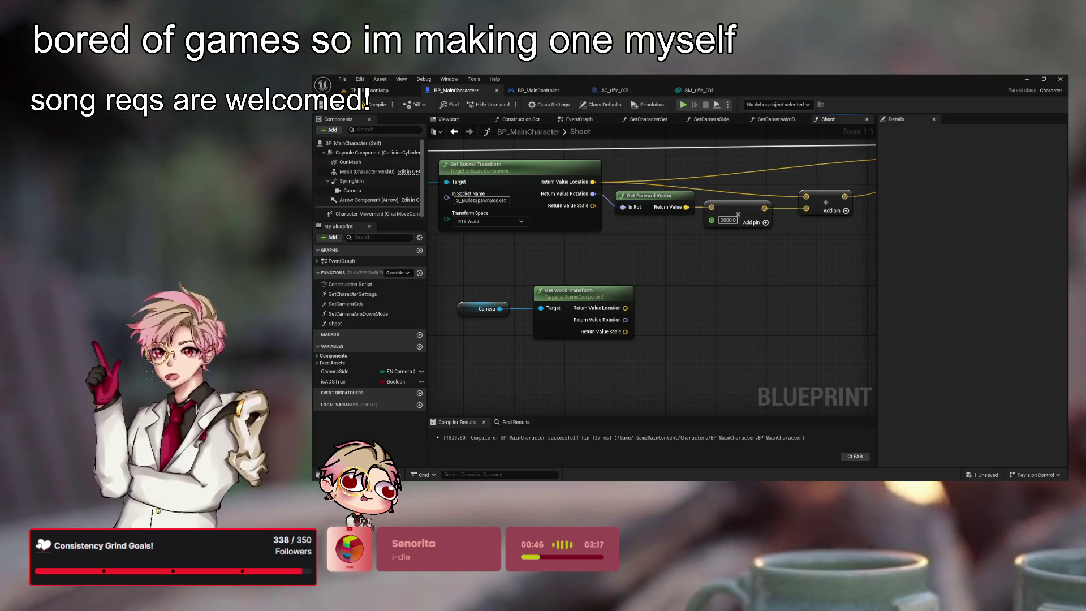
# - Get the camera rotation's forward vector and multiply it by 5000
pyautogui.moveTo(625, 319)
pyautogui.mouseDown()
pyautogui.moveTo(672, 315)
pyautogui.moveTo(644, 327)
pyautogui.mouseUp()
pyautogui.click(742, 308)
pyautogui.moveTo(742, 307)
pyautogui.mouseDown()
pyautogui.moveTo(681, 329)
pyautogui.moveTo(715, 352)
pyautogui.mouseUp()
pyautogui.click(726, 373)
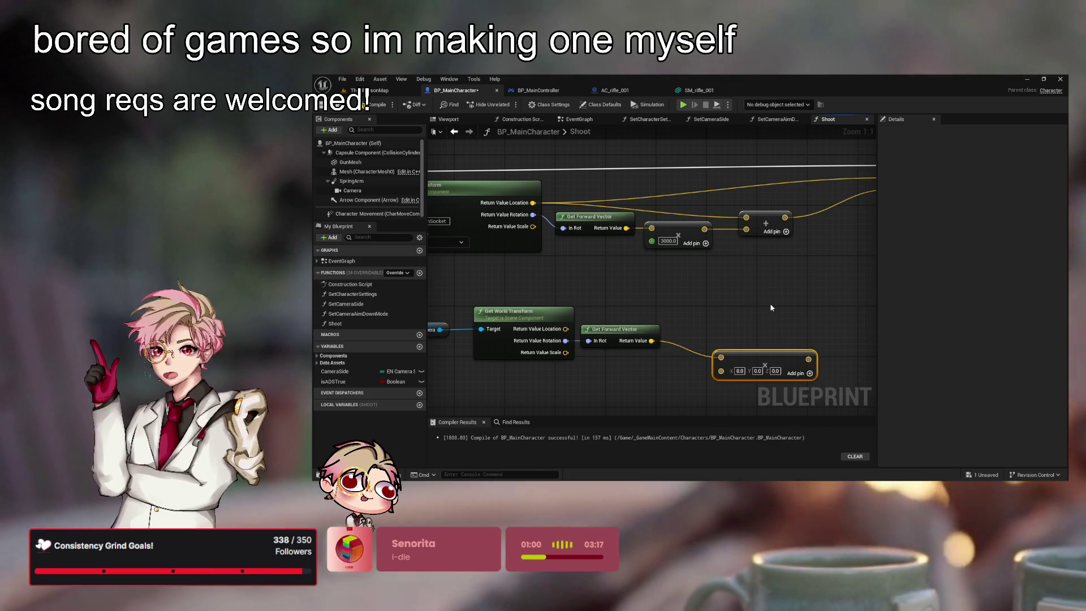
pyautogui.hotkey('ctrl', 'z')
pyautogui.hotkey('ctrl', 'z')
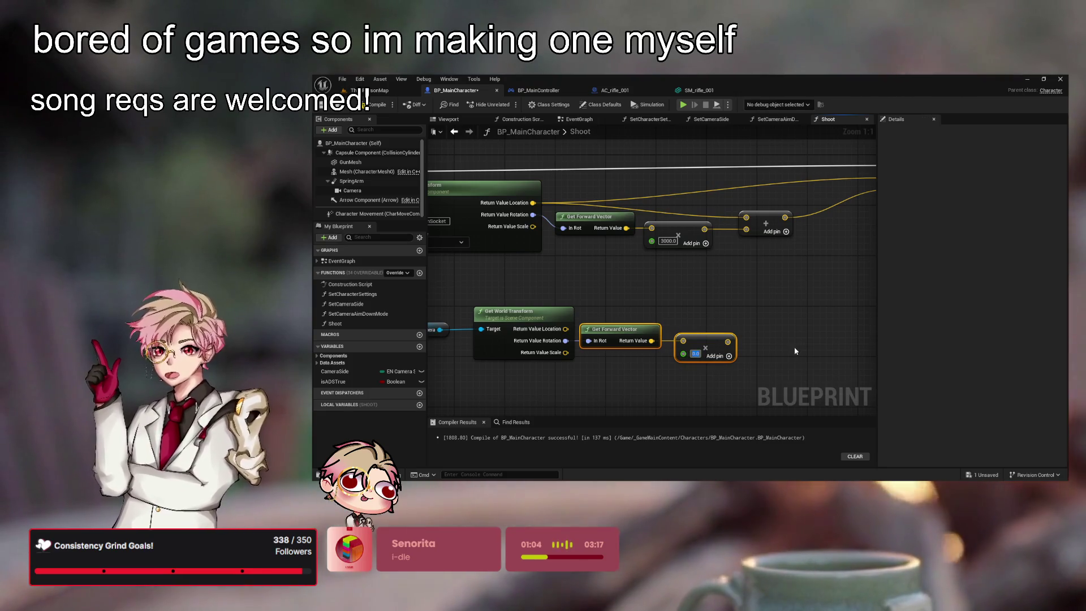
pyautogui.write('500')
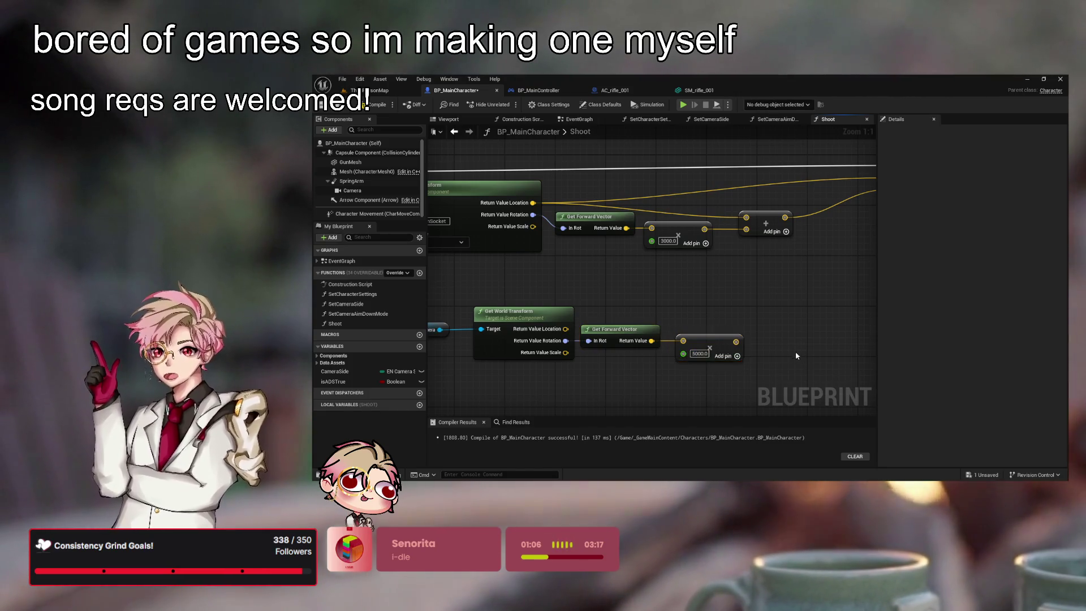
# - Add the camera location to the multiplied forward vector with a vector Add node
pyautogui.moveTo(797, 355); pyautogui.dragTo(721, 333)
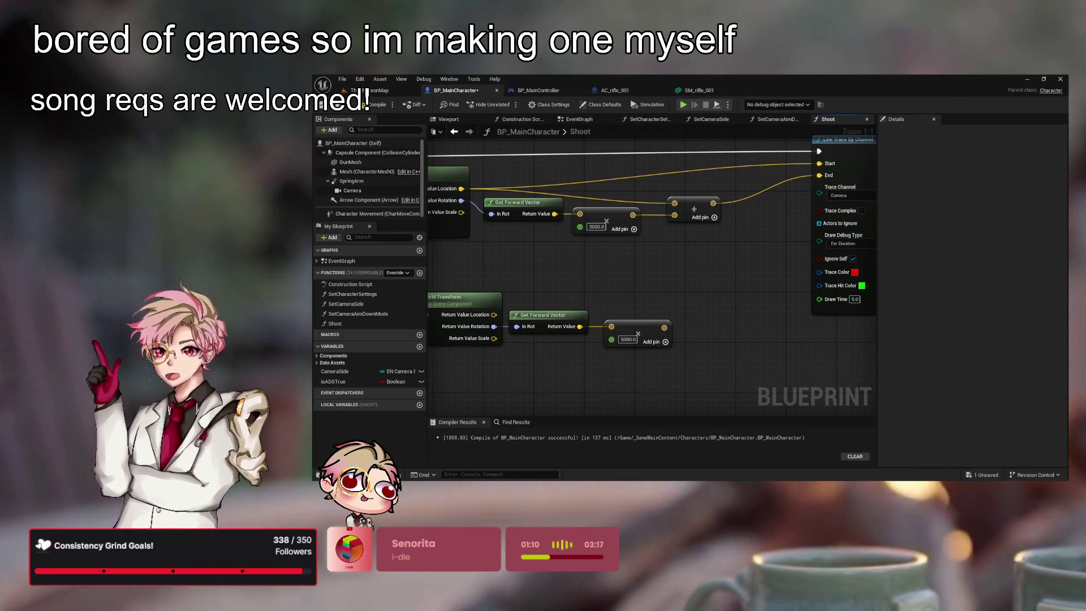
pyautogui.moveTo(664, 327); pyautogui.dragTo(721, 326)
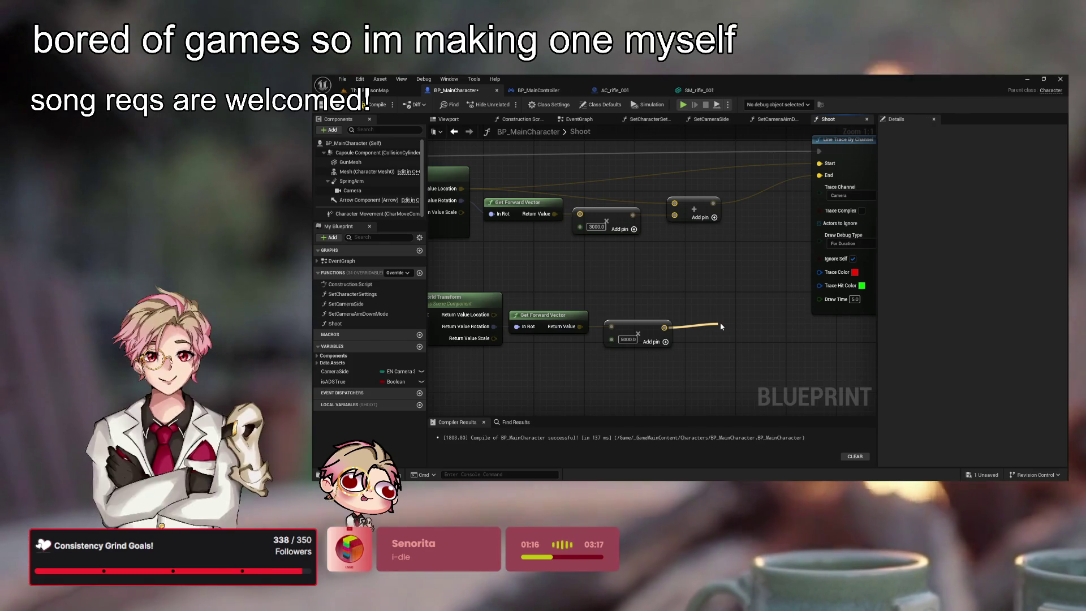
pyautogui.click(773, 235)
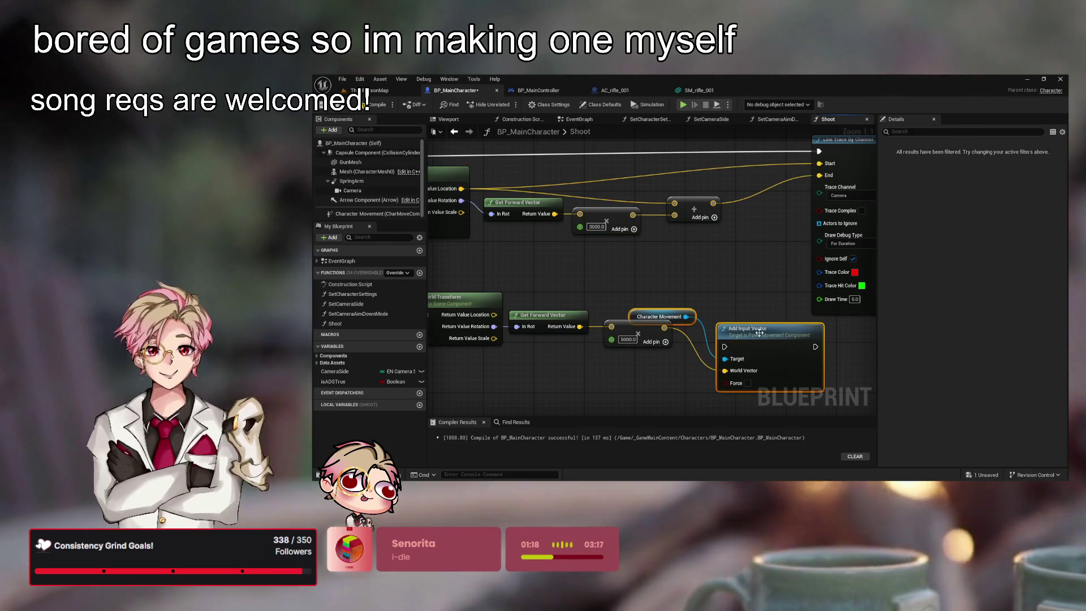
pyautogui.hotkey('ctrl', 'z')
pyautogui.moveTo(665, 328); pyautogui.dragTo(718, 326)
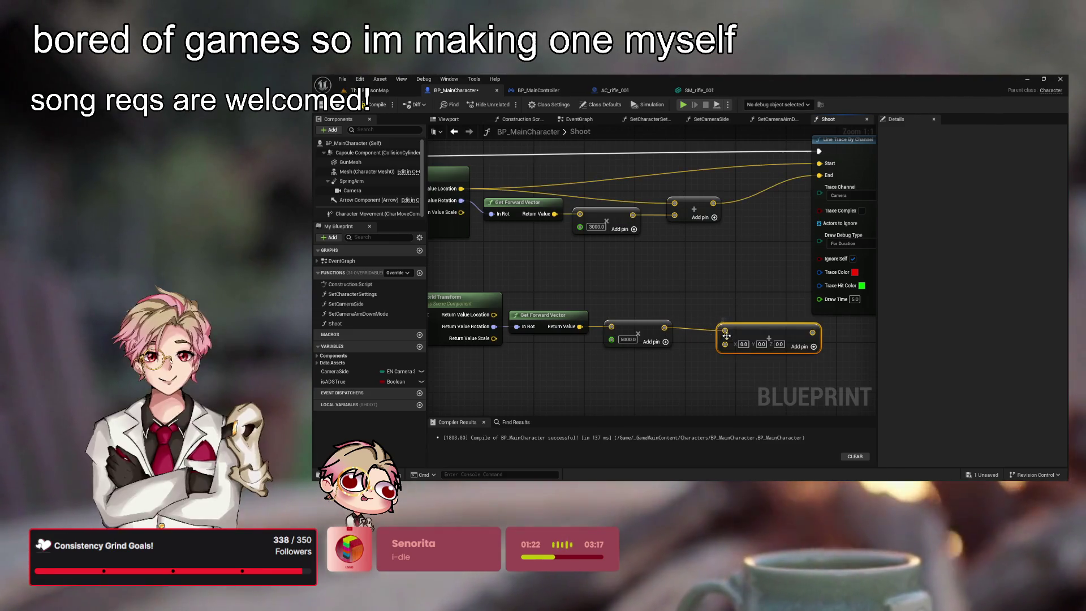
pyautogui.moveTo(794, 344); pyautogui.dragTo(773, 316)
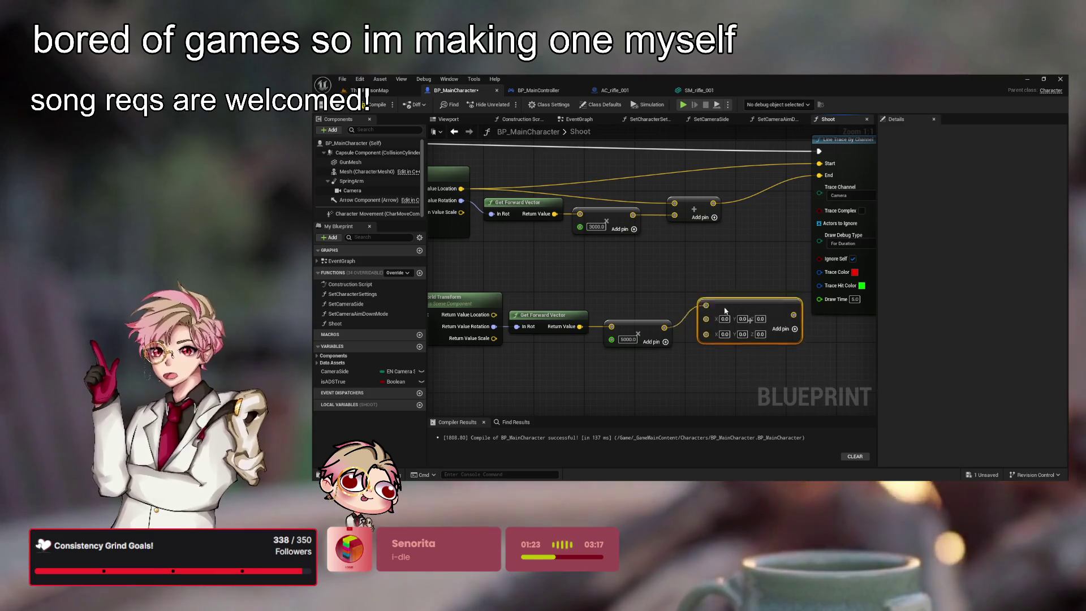
pyautogui.keyDown('alt'); pyautogui.click(664, 327); pyautogui.keyUp('alt')
pyautogui.moveTo(700, 299); pyautogui.dragTo(494, 315)
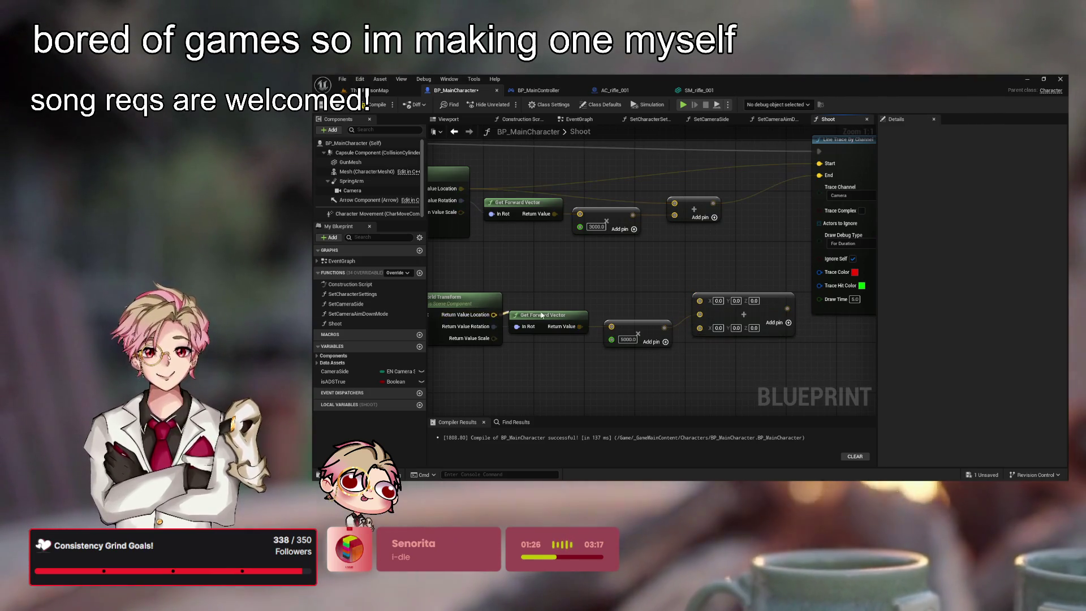
pyautogui.moveTo(726, 310)
pyautogui.mouseDown()
pyautogui.moveTo(700, 320)
pyautogui.moveTo(712, 323)
pyautogui.mouseUp()
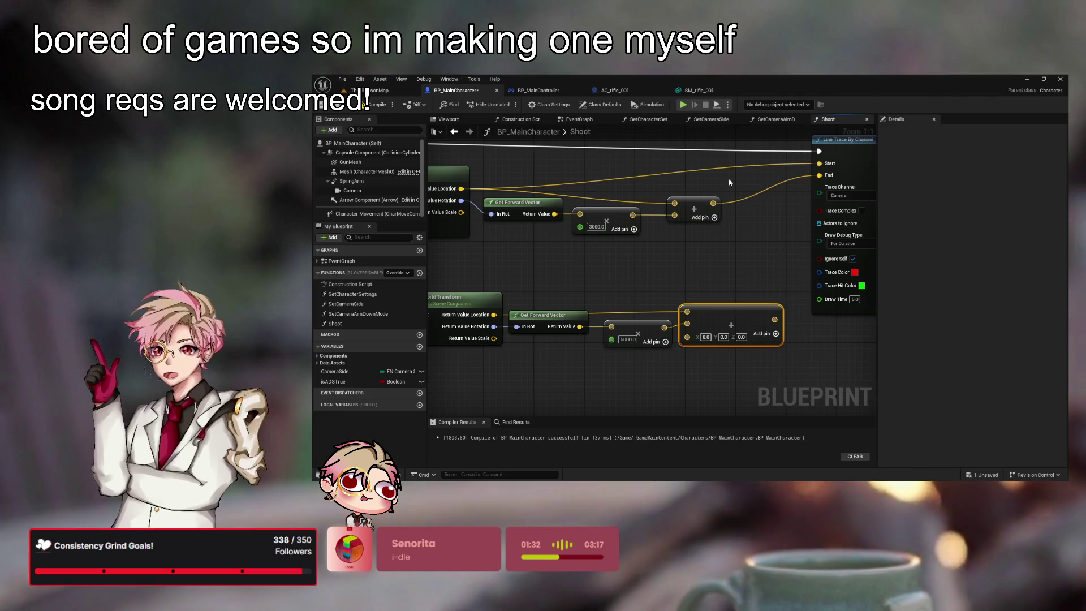
# - Remove the Add node's unused third input, place it beside the multiply, and compile
pyautogui.hotkey('ctrl', 'z')
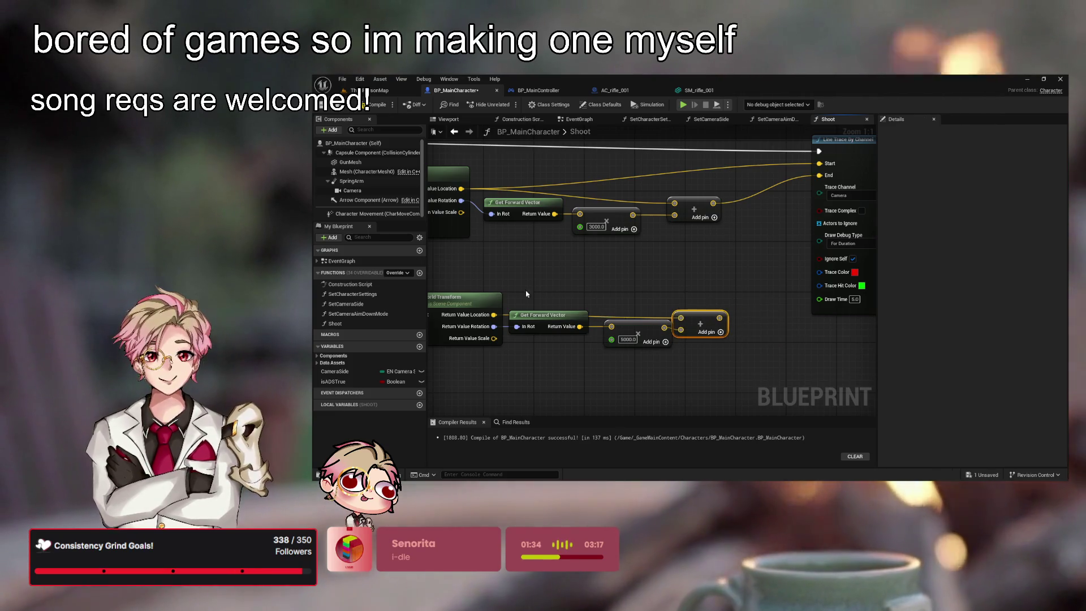
pyautogui.keyDown('ctrl'); pyautogui.click(488, 303); pyautogui.keyUp('ctrl')
pyautogui.moveTo(697, 313)
pyautogui.mouseDown()
pyautogui.moveTo(692, 291)
pyautogui.moveTo(785, 188)
pyautogui.mouseUp()
pyautogui.moveTo(739, 258); pyautogui.dragTo(792, 277)
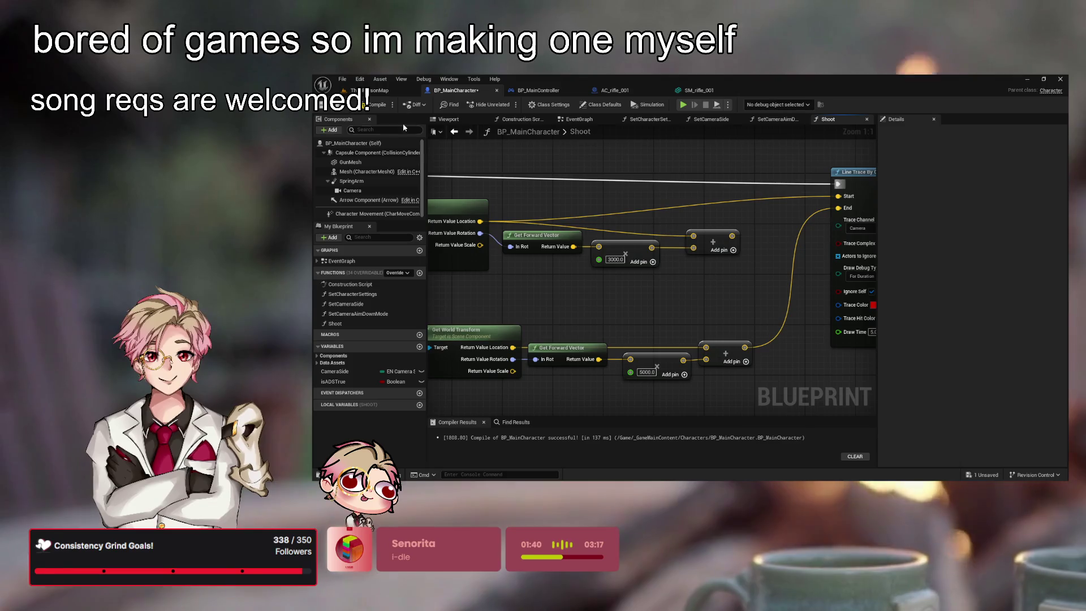
pyautogui.click(373, 105)
pyautogui.scroll(-2, 596, 267)
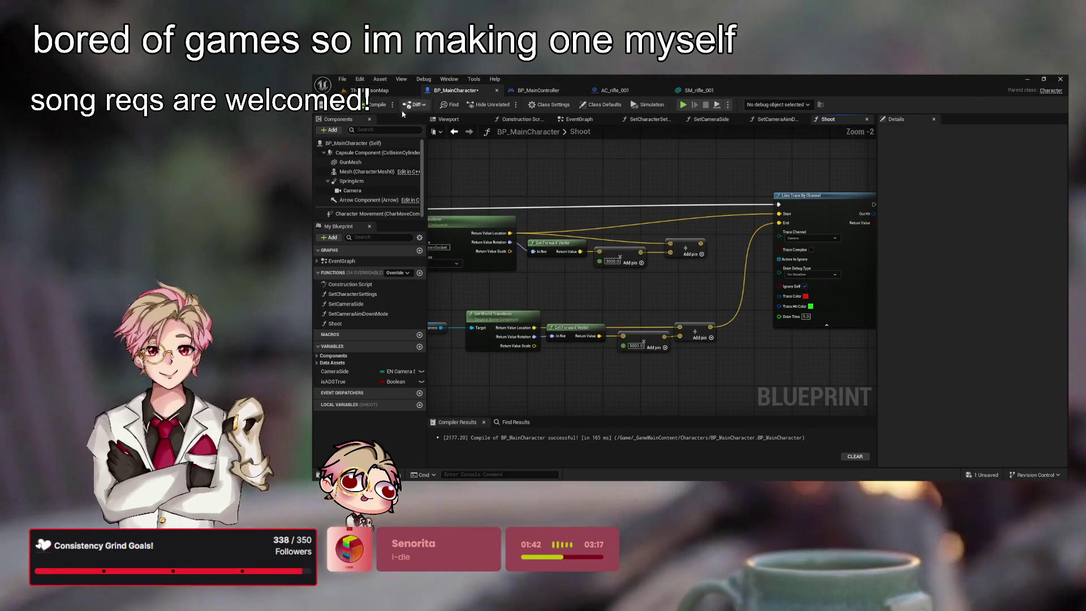
# - Start Play-In-Editor and fire seven shots at the walls to check the debug traces
pyautogui.hotkey('alt', 'p')
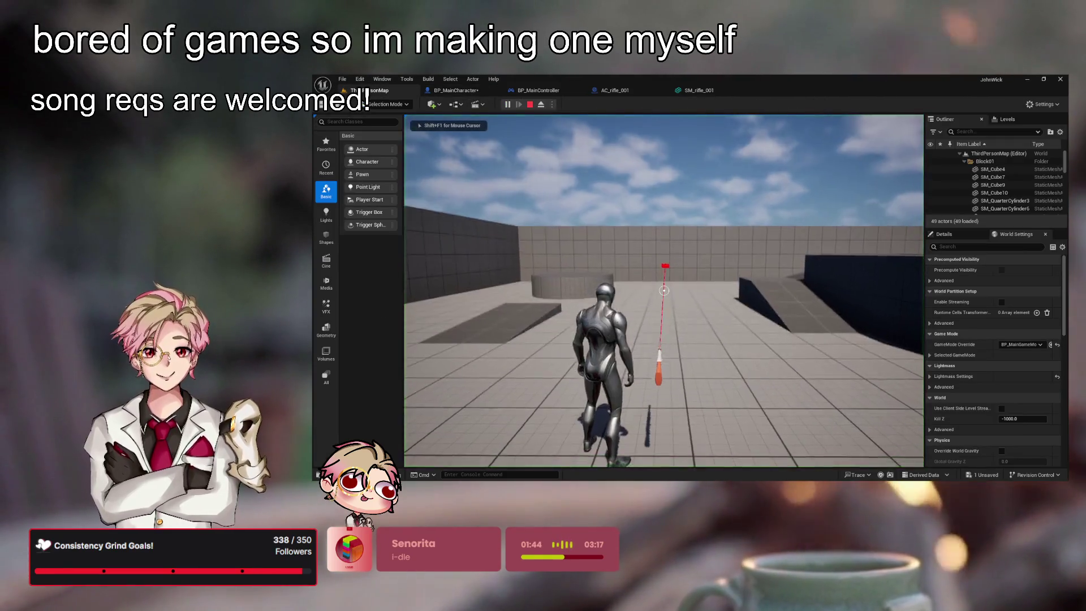
pyautogui.click(664, 291)
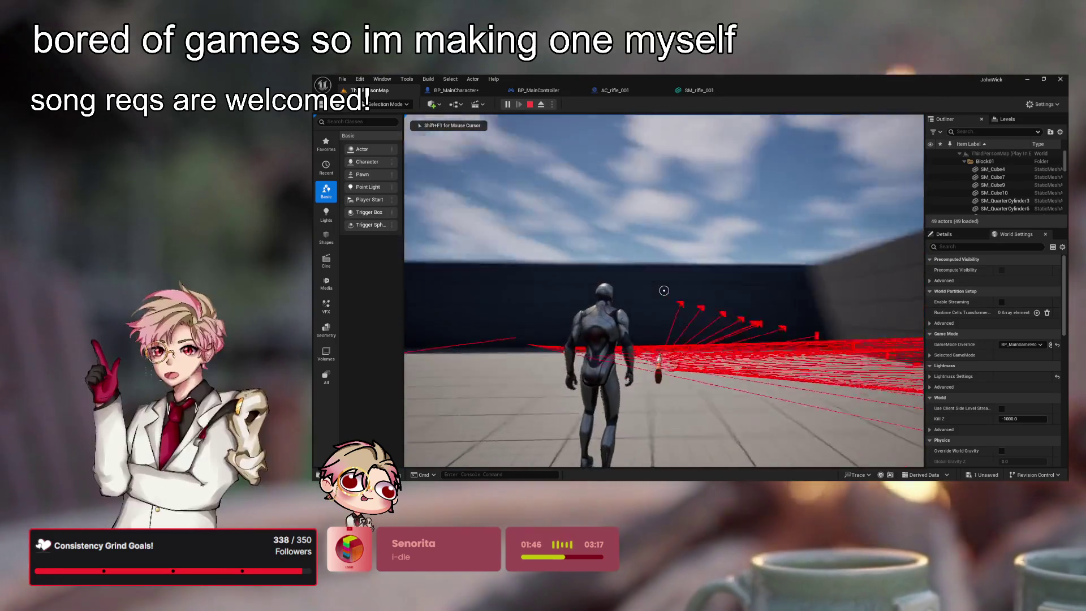
pyautogui.click(665, 291)
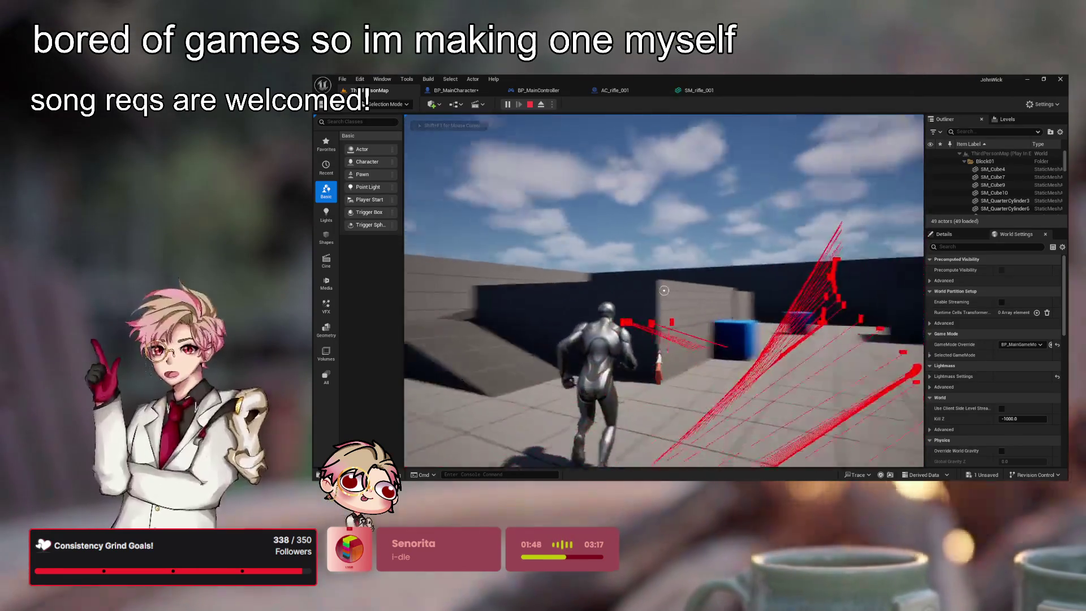
pyautogui.click(664, 291)
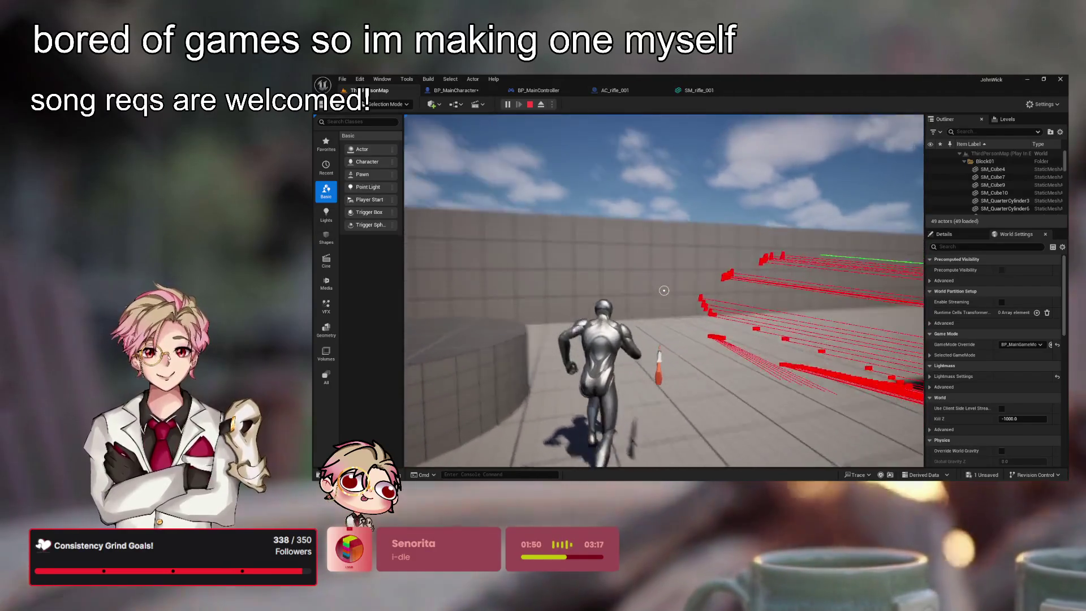
pyautogui.click(664, 290)
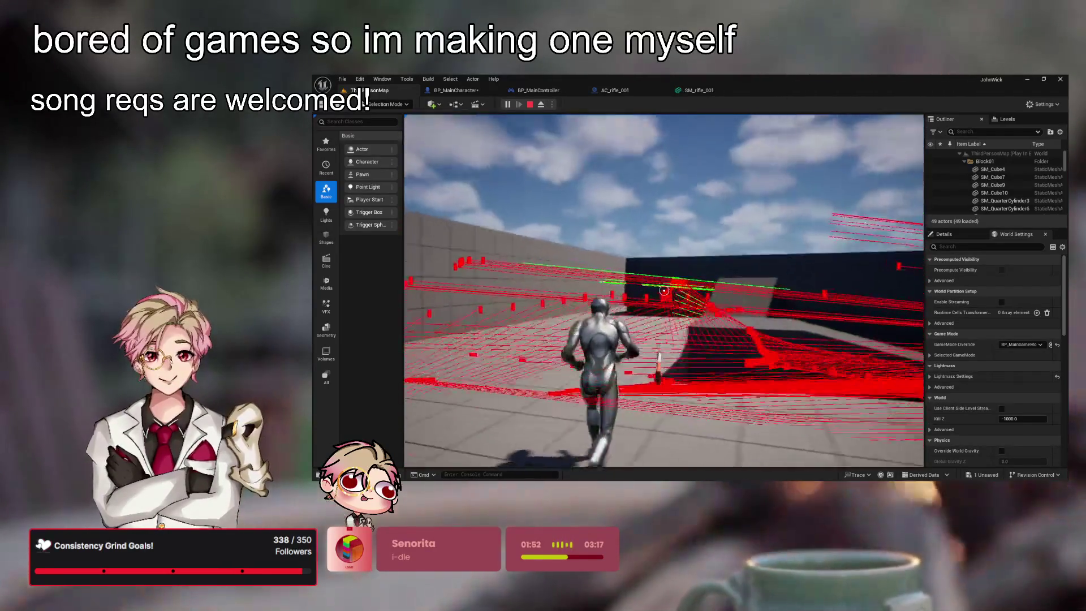
pyautogui.click(665, 290)
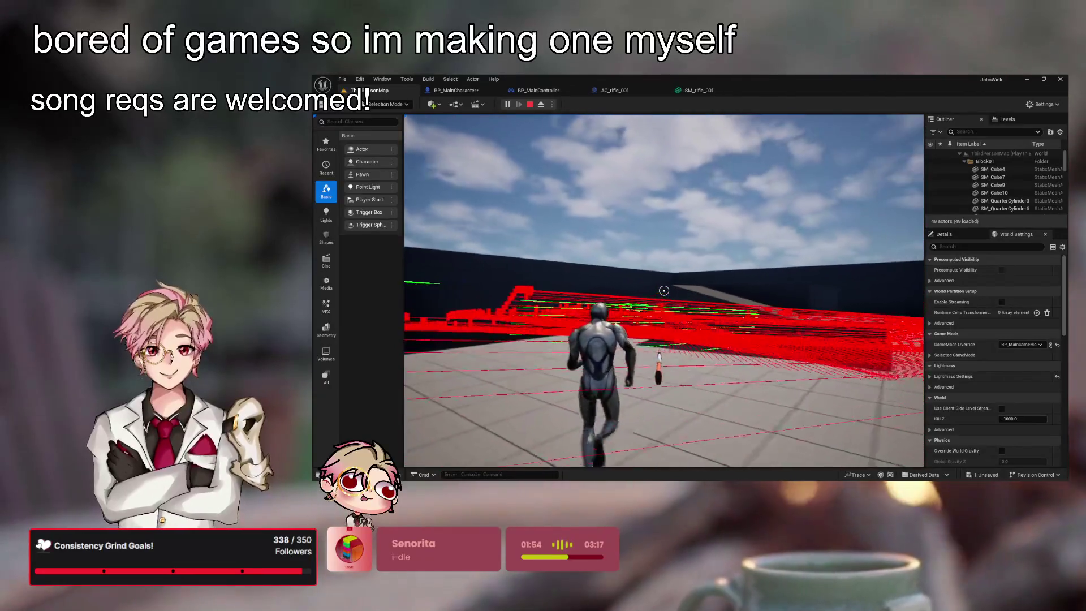
pyautogui.click(664, 290)
pyautogui.click(665, 290)
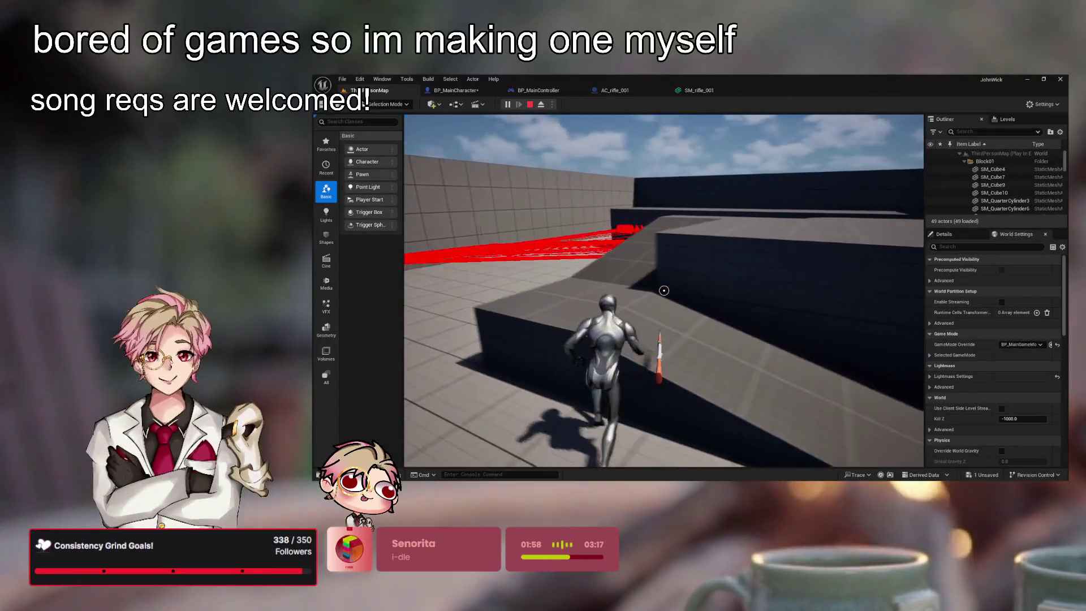
# - Run the character forward, fire a few more shots, then end the play session
pyautogui.press('w')
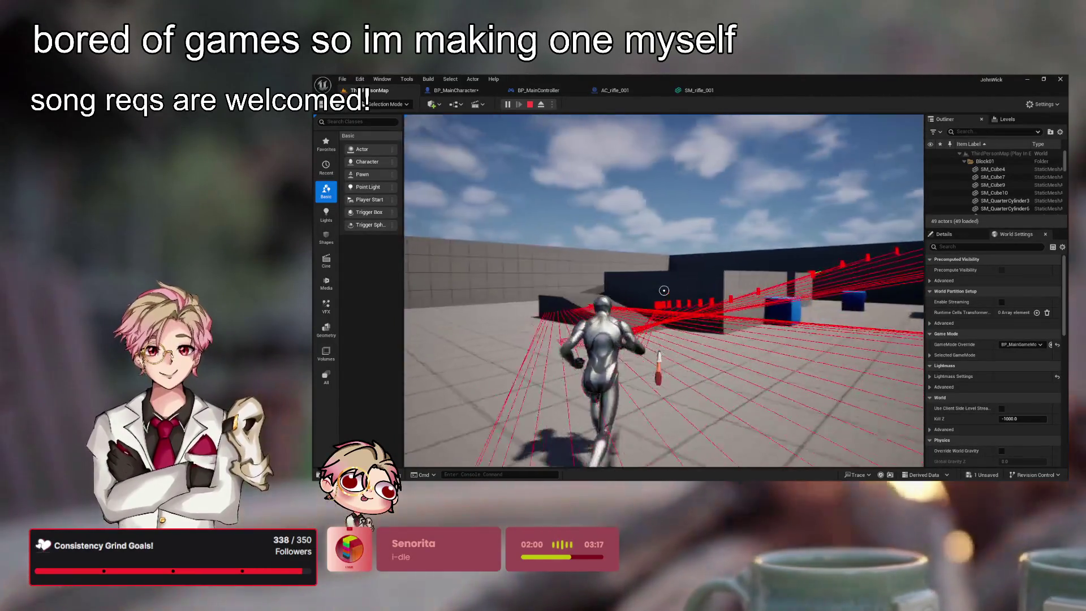
pyautogui.press('w')
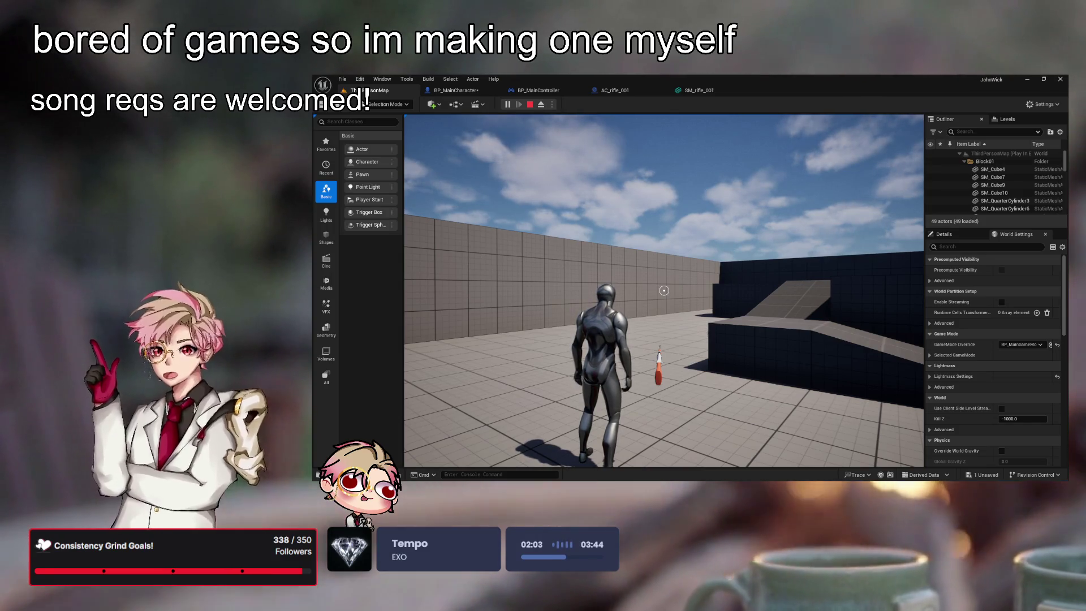
pyautogui.click(664, 290)
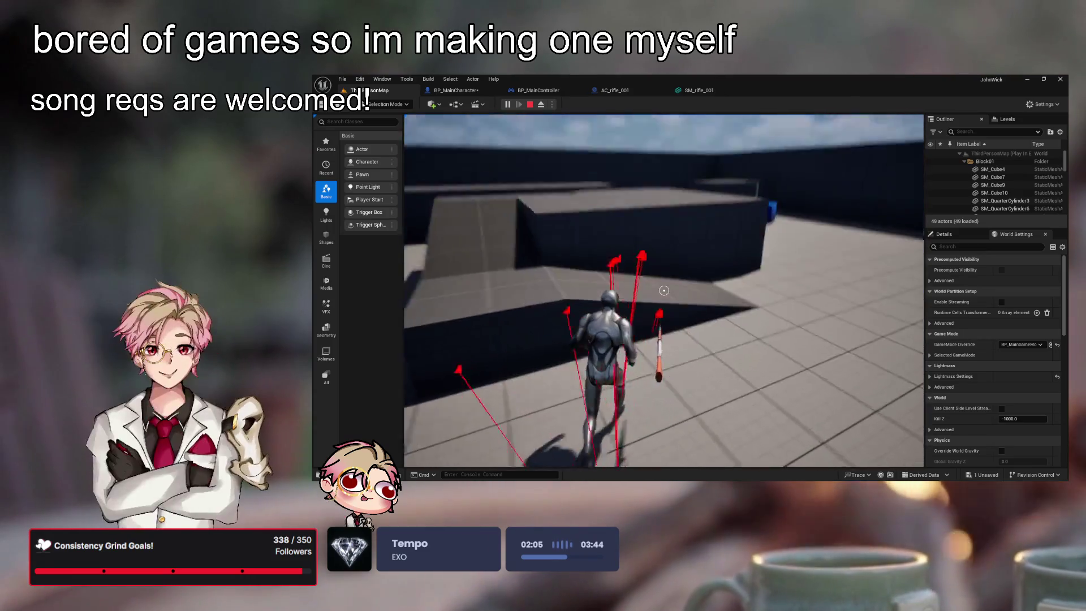
pyautogui.click(664, 291)
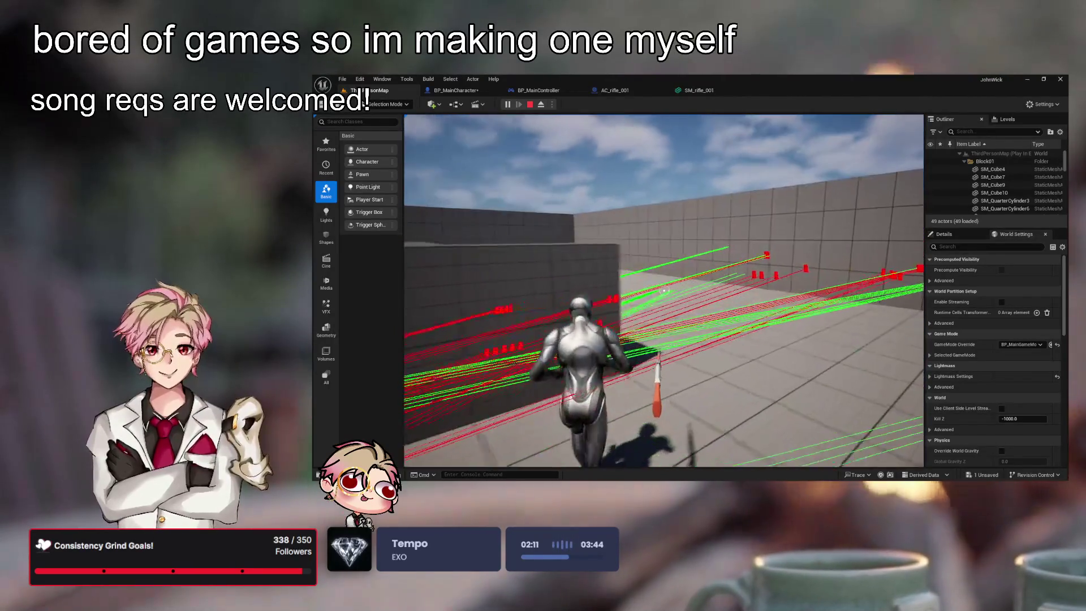
pyautogui.press('Escape')
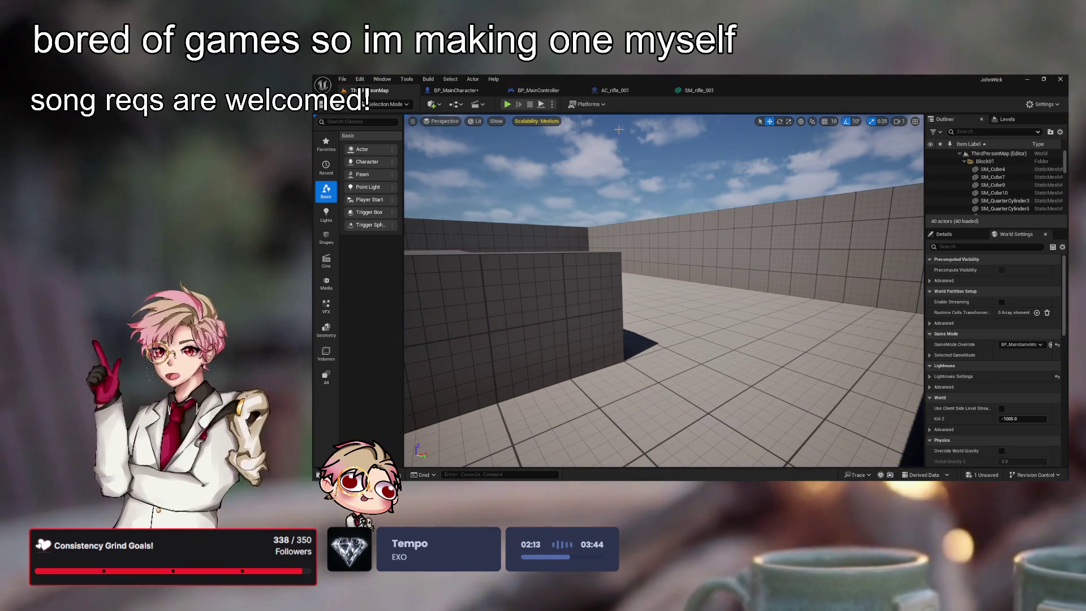
# - Return to BP_MainCharacter's Shoot function and zoom out over the whole graph
pyautogui.moveTo(650, 254)
pyautogui.mouseDown()
pyautogui.moveTo(651, 226)
pyautogui.moveTo(651, 266)
pyautogui.moveTo(634, 272)
pyautogui.moveTo(651, 278)
pyautogui.moveTo(671, 263)
pyautogui.mouseUp()
pyautogui.click(615, 90)
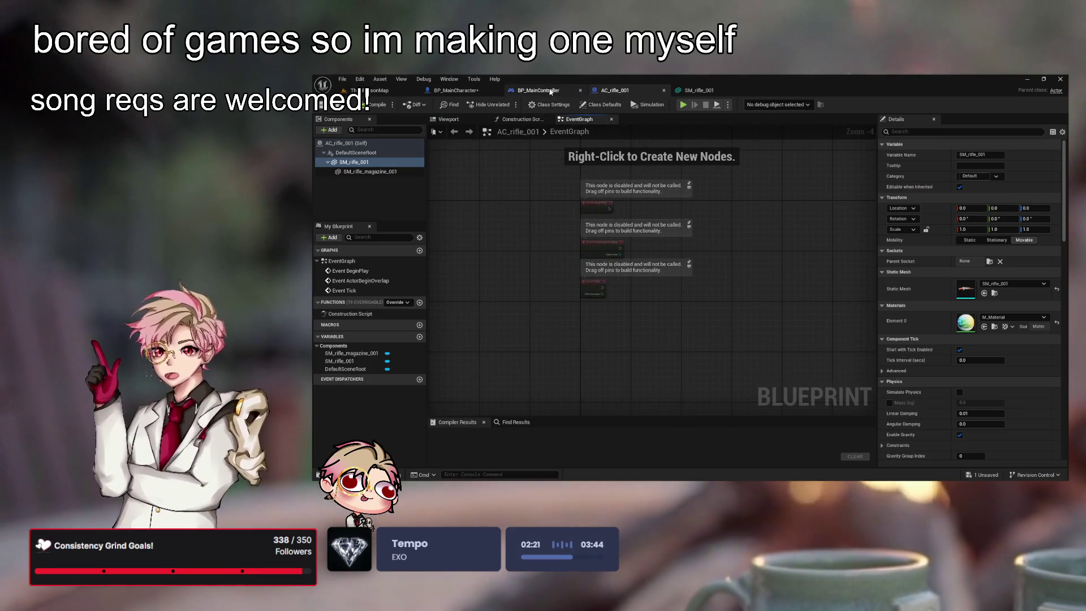
pyautogui.click(538, 90)
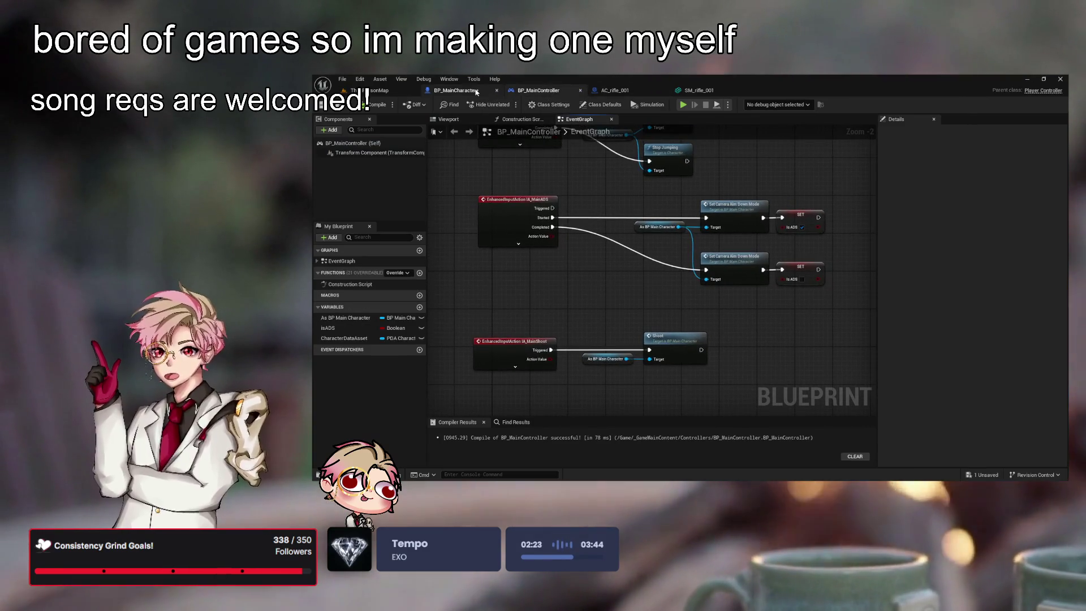
pyautogui.click(456, 90)
pyautogui.moveTo(618, 182)
pyautogui.mouseDown()
pyautogui.moveTo(550, 202)
pyautogui.moveTo(644, 238)
pyautogui.moveTo(578, 214)
pyautogui.mouseUp()
pyautogui.moveTo(641, 237); pyautogui.dragTo(604, 224)
pyautogui.scroll(-1, 623, 225)
pyautogui.scroll(-1, 597, 256)
# - Cut and re-paste the trace nodes so they detach from Shoot, then open the Content Browser
pyautogui.moveTo(846, 348)
pyautogui.mouseDown()
pyautogui.moveTo(707, 334)
pyautogui.moveTo(564, 262)
pyautogui.mouseUp()
pyautogui.hotkey('ctrl', 'x')
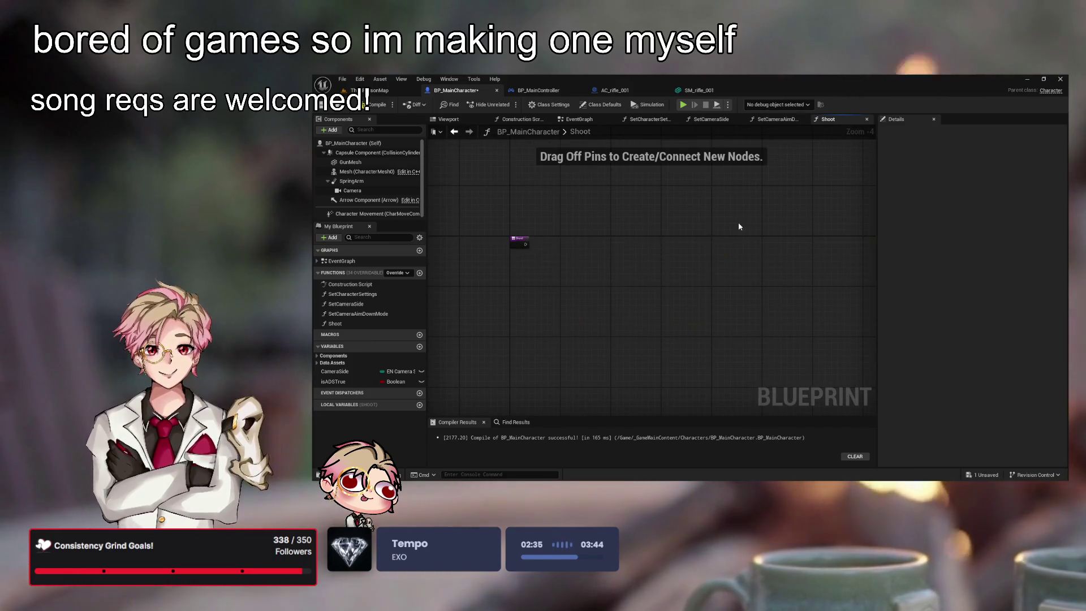
pyautogui.hotkey('ctrl', 'v')
pyautogui.scroll(-2, 706, 239)
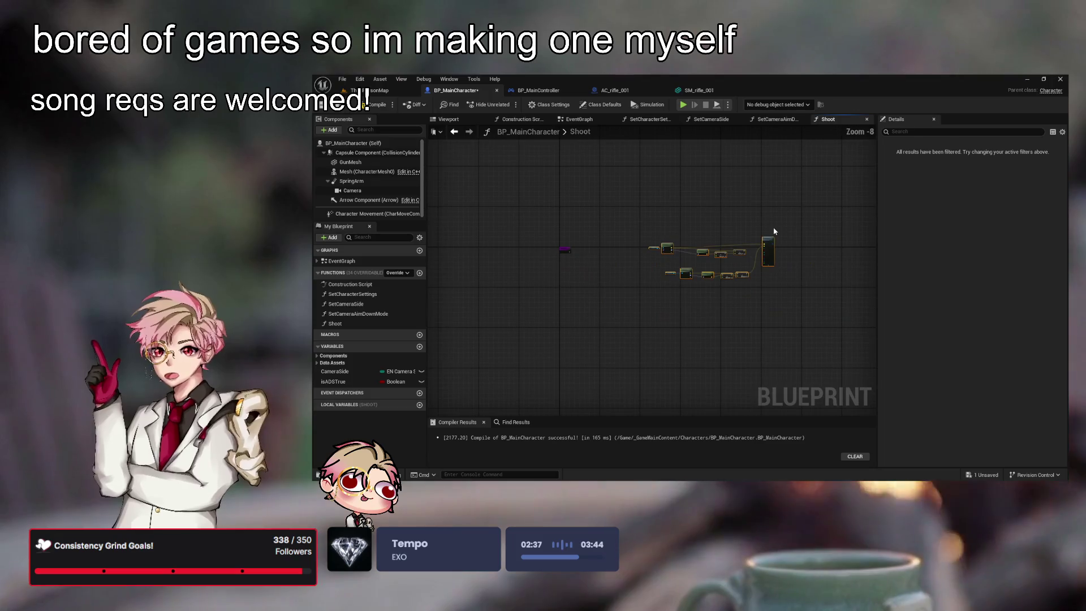
pyautogui.scroll(7, 639, 260)
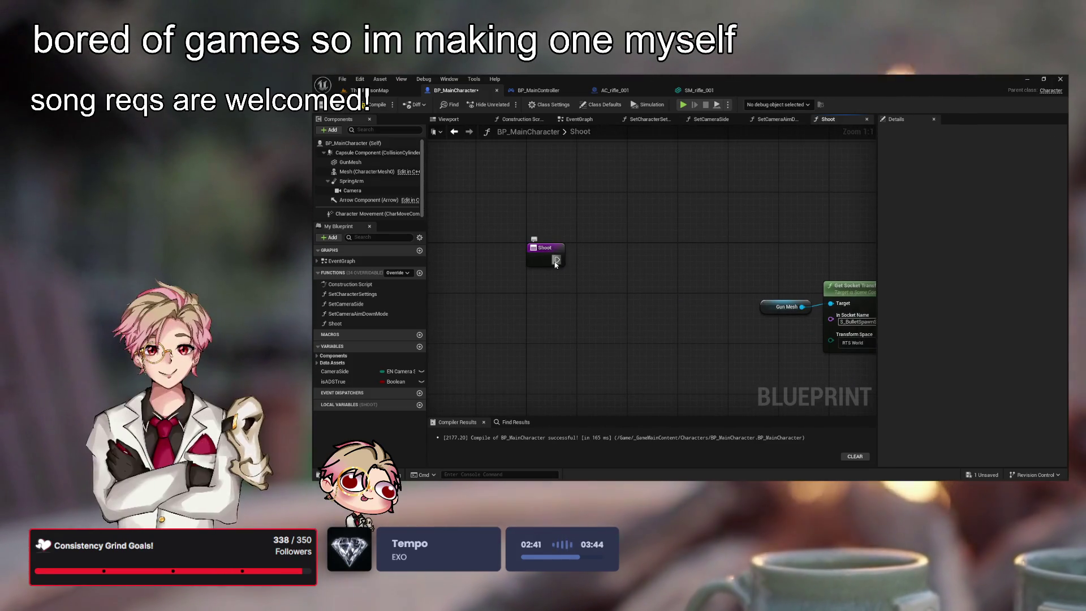
pyautogui.moveTo(609, 262); pyautogui.dragTo(626, 306)
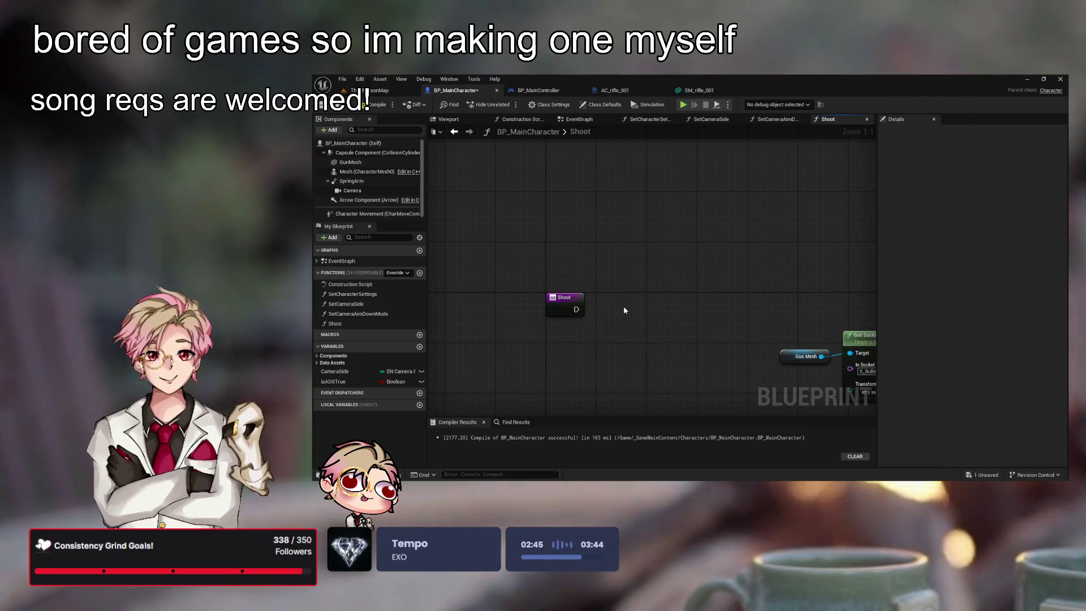
pyautogui.hotkey('ctrl', 'space')
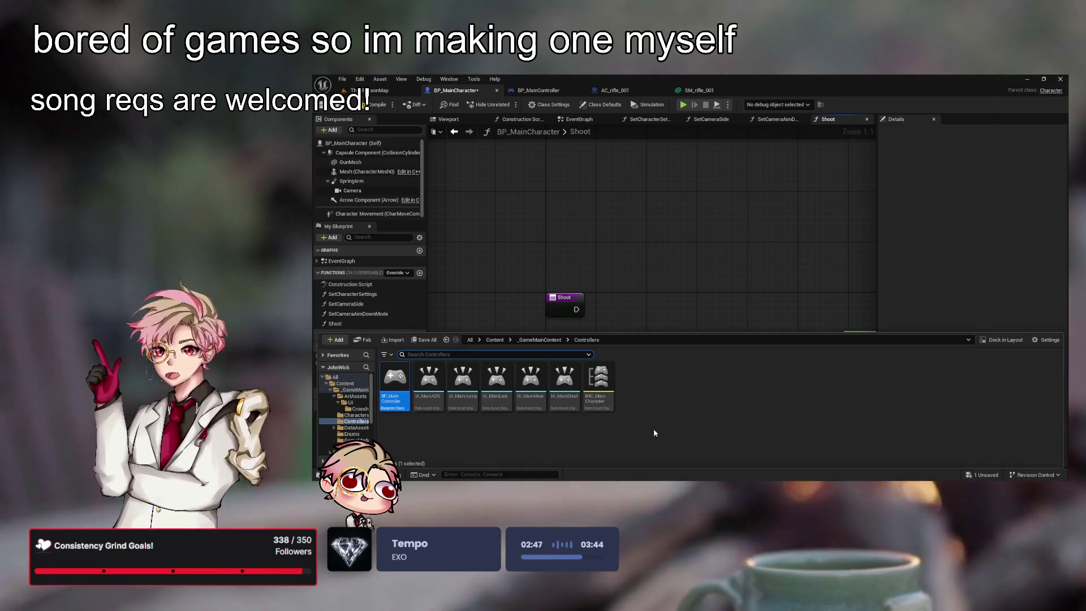
# - Name the new enum EN_FiringType in the Enums folder and open it
pyautogui.click(526, 341)
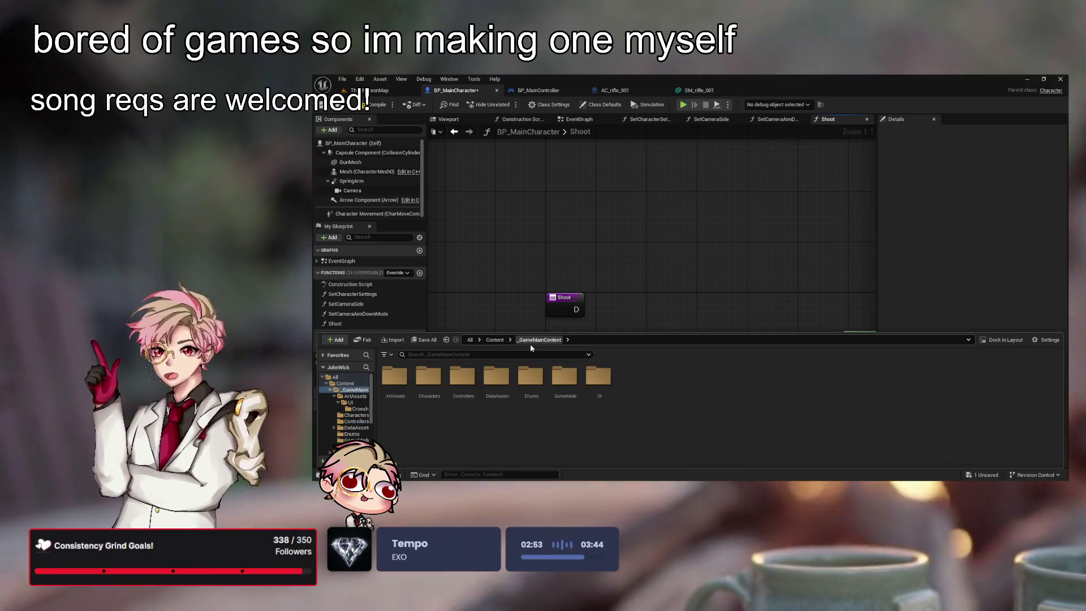
pyautogui.doubleClick(535, 391)
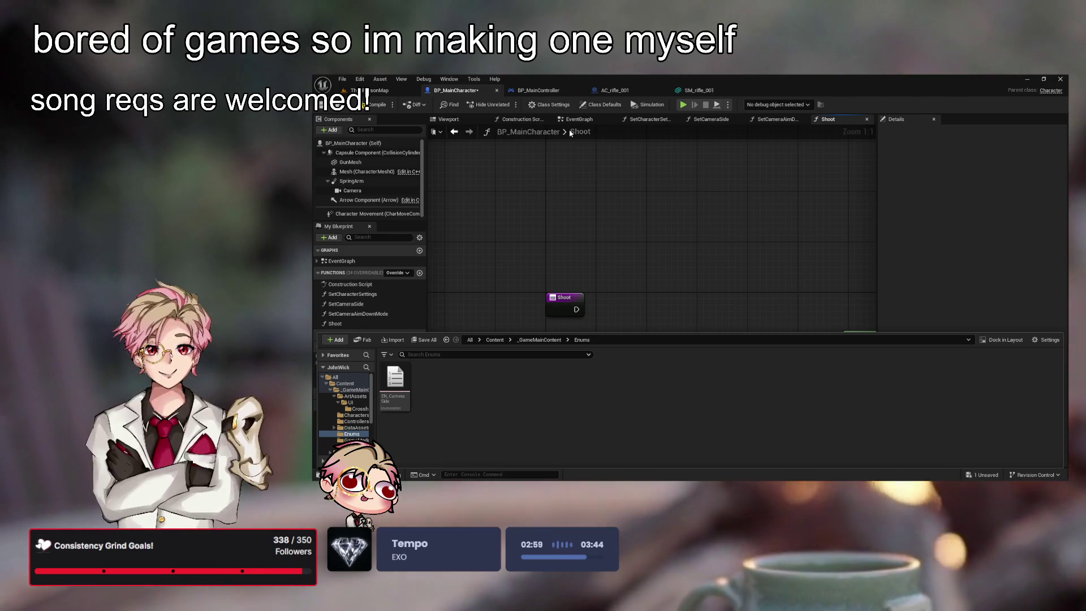
pyautogui.write('N_FiringType')
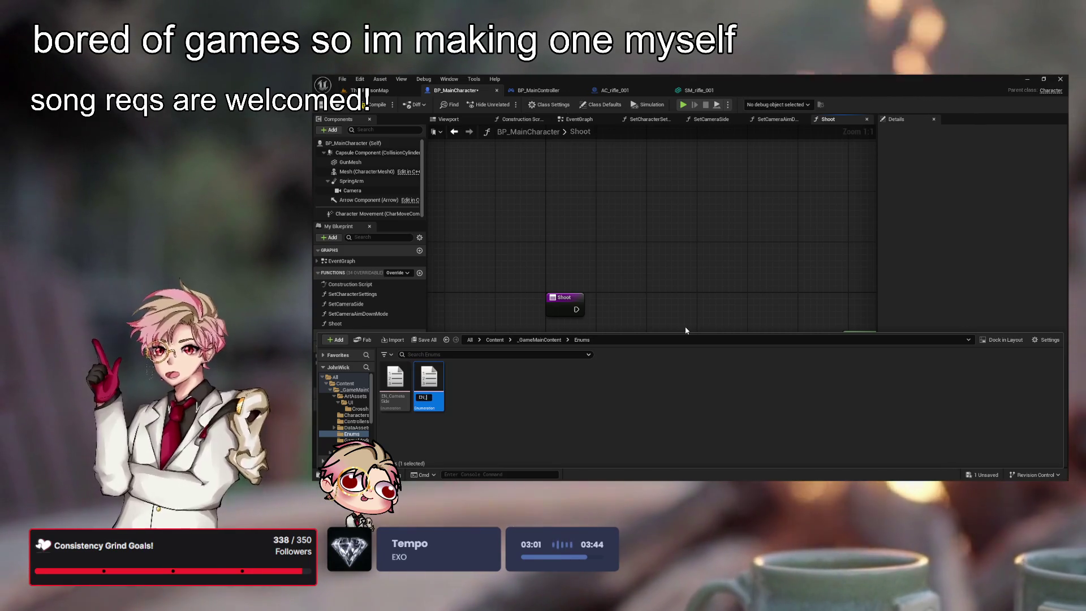
pyautogui.press('Return')
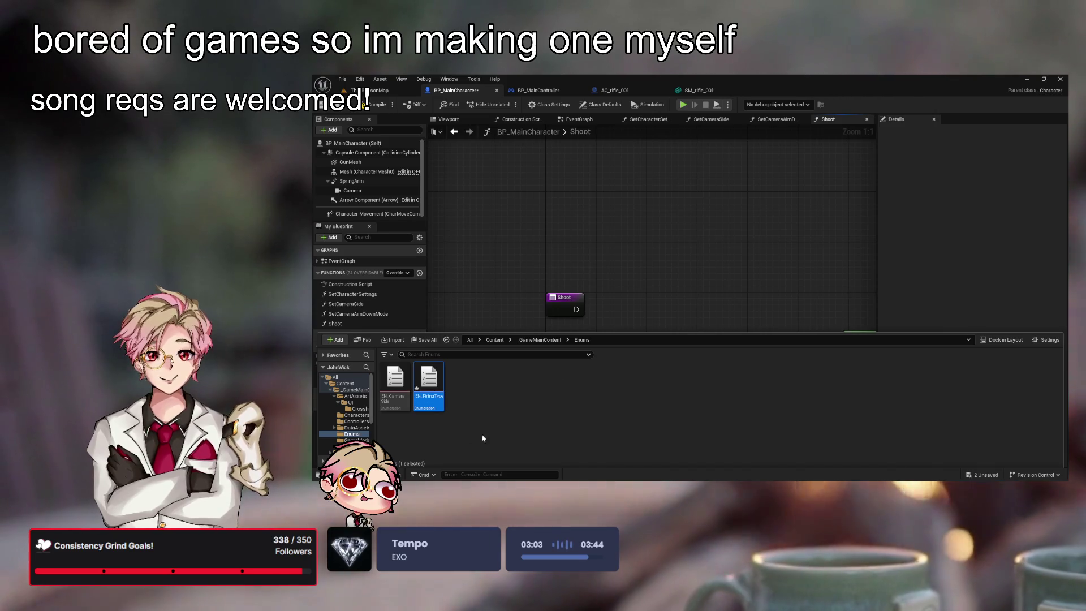
pyautogui.doubleClick(440, 397)
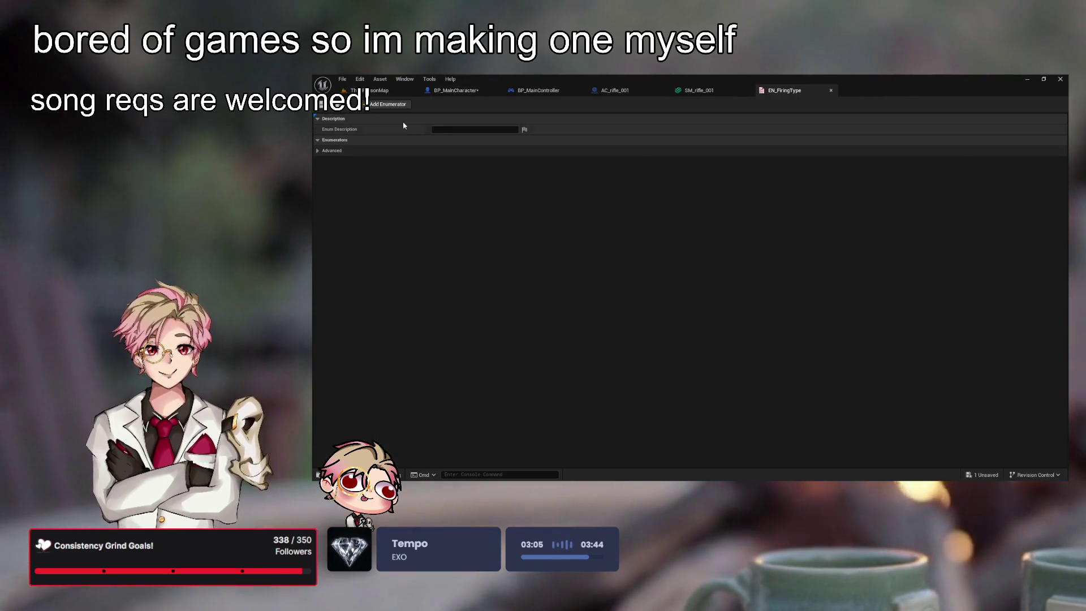
# - Add three enumerators named Single-Fire, Burst-Fire and Automatic-Fire
pyautogui.click(404, 106)
pyautogui.click(404, 106)
pyautogui.click(404, 106)
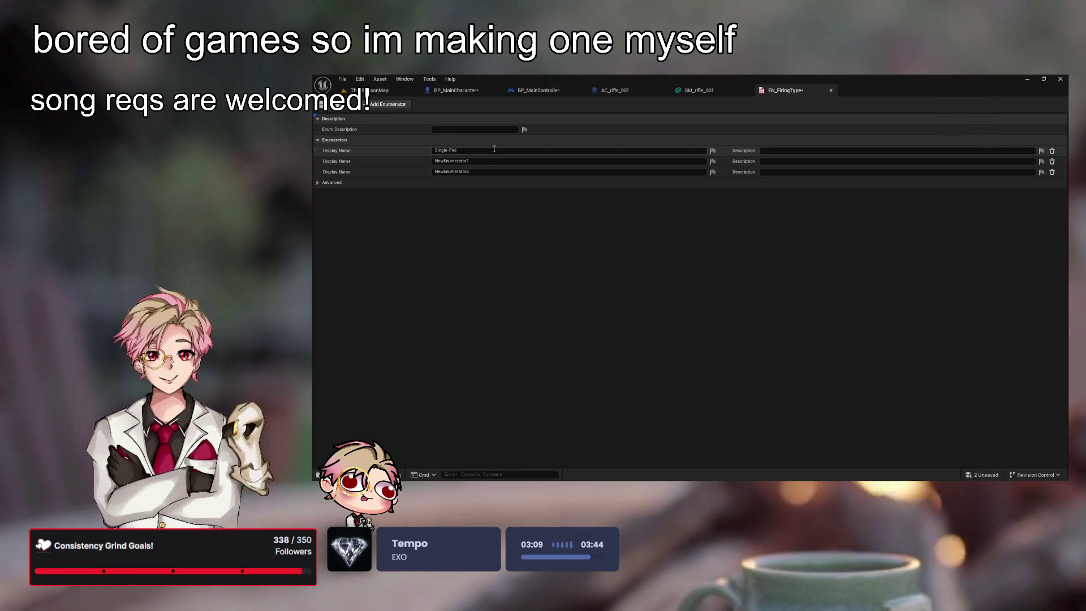
pyautogui.click(503, 161)
pyautogui.write('st-Fire')
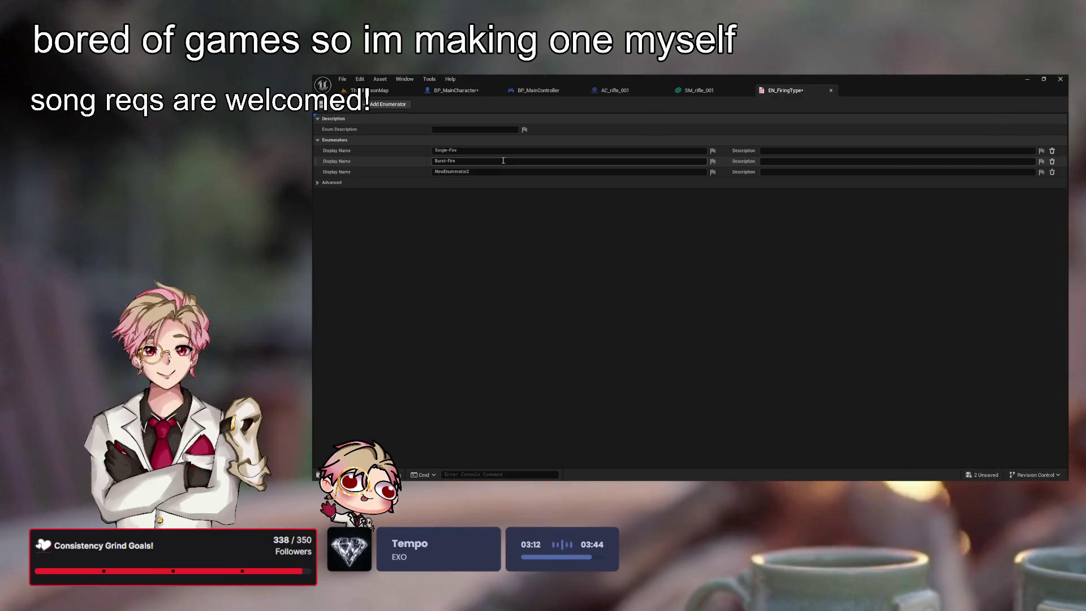
pyautogui.click(505, 172)
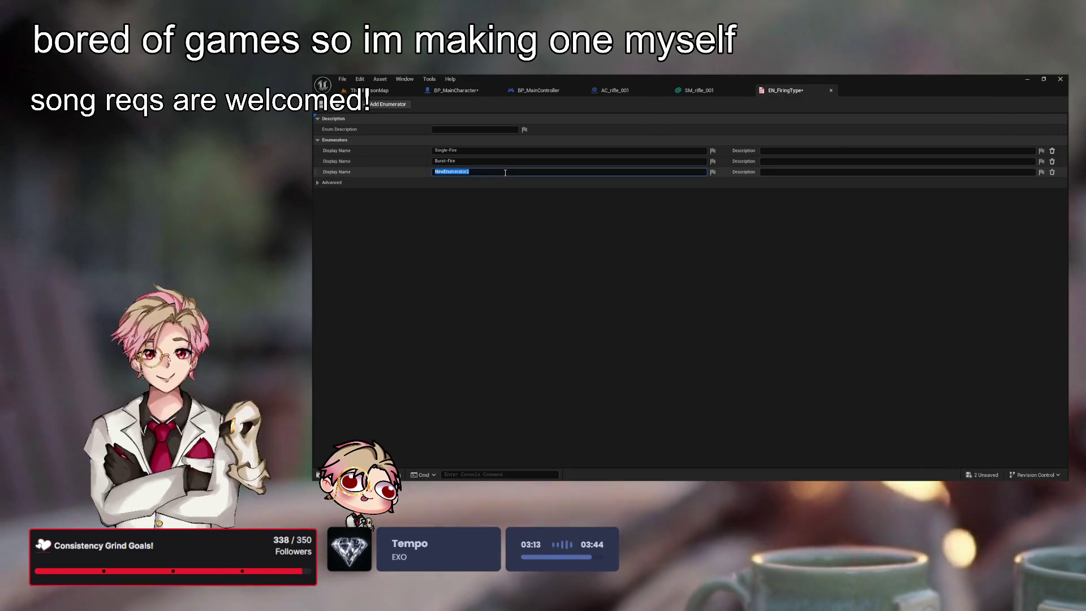
pyautogui.write('Automatic-Fire')
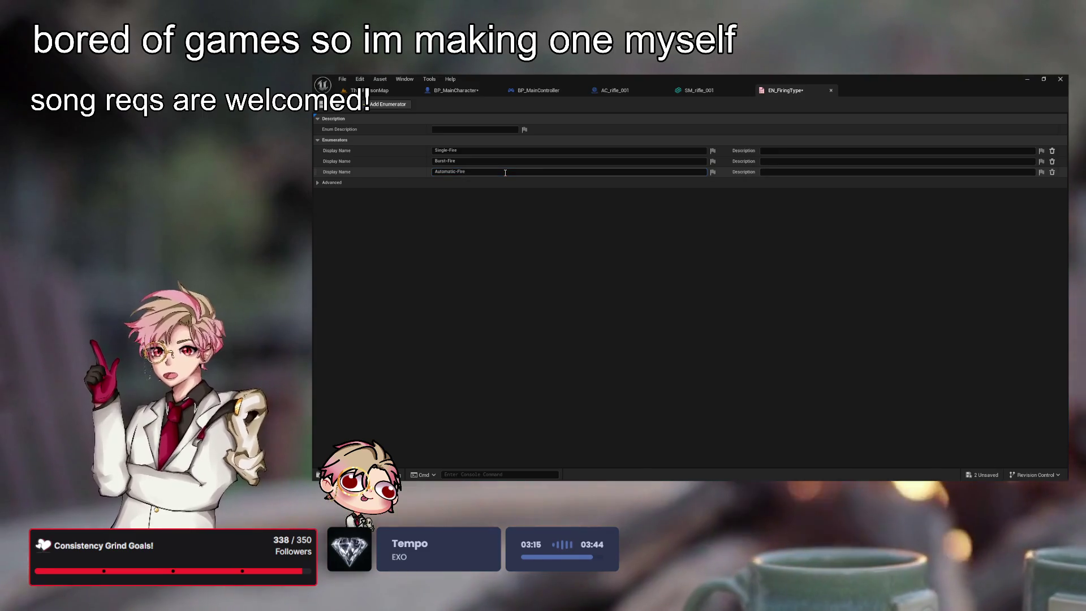
pyautogui.press('Return')
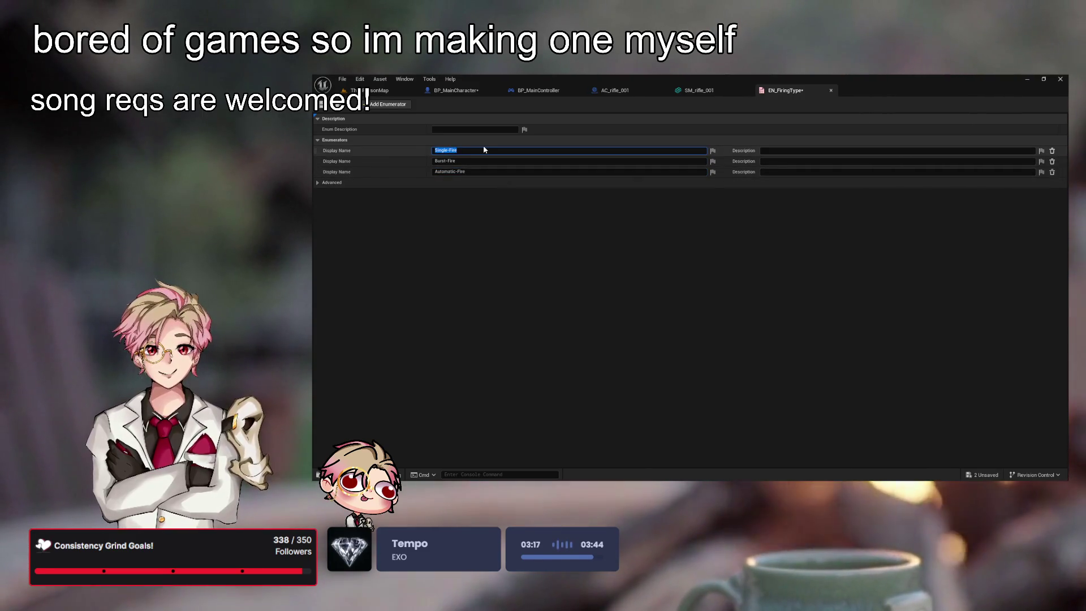
# - Remove the hyphens to make the entries SingleFire, BurstFire and AutomaticFire
pyautogui.press('Right')
pyautogui.press('Left')
pyautogui.press('Left')
pyautogui.press('Left')
pyautogui.press('BackSpace')
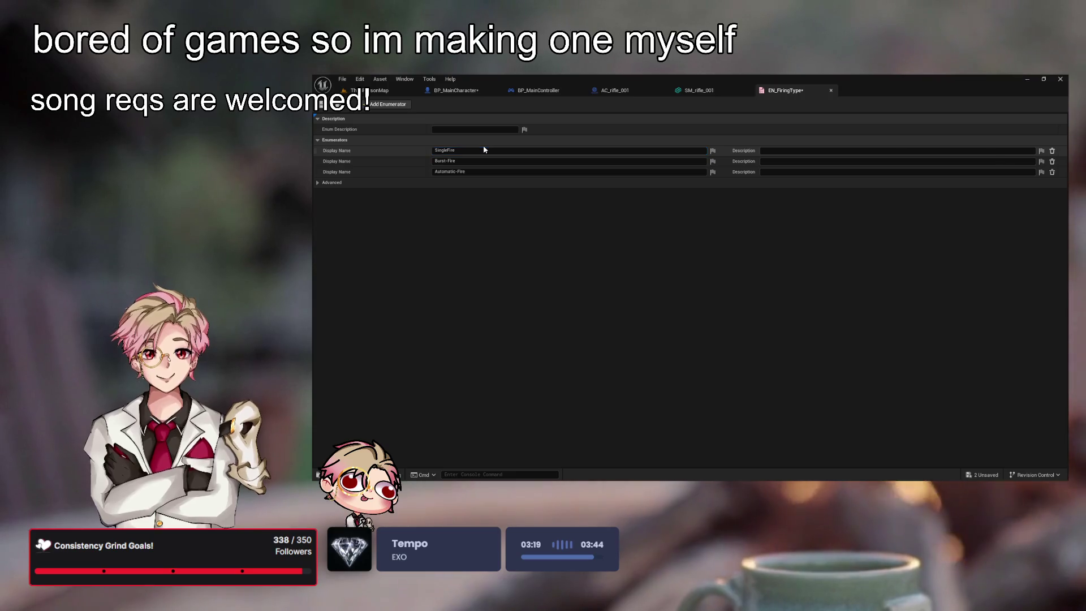
pyautogui.click(474, 161)
pyautogui.press('Right')
pyautogui.press('Left')
pyautogui.press('Left')
pyautogui.press('Left')
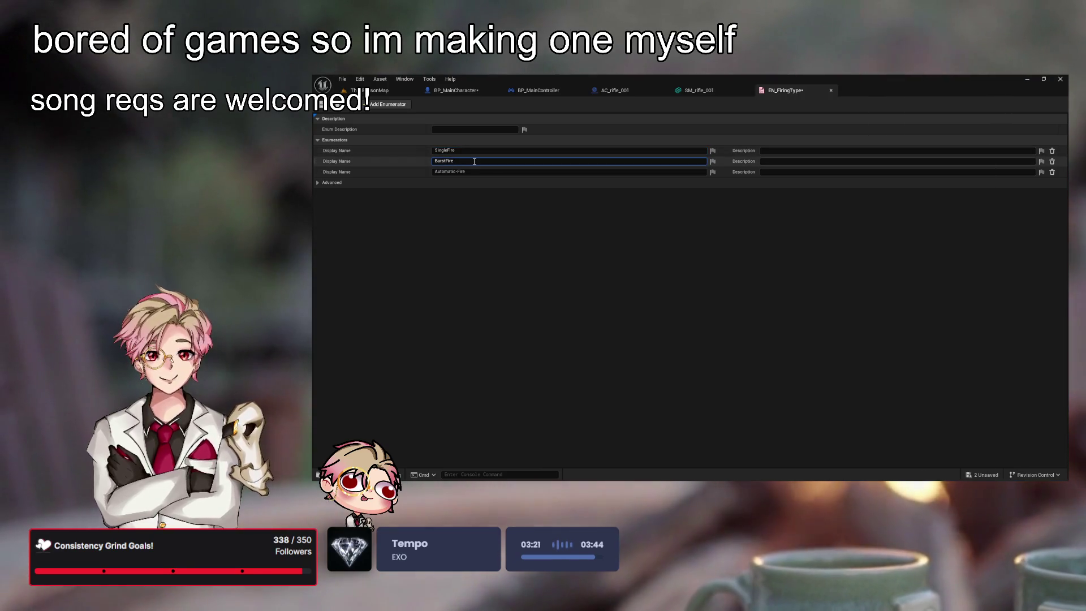
pyautogui.press('BackSpace')
pyautogui.click(510, 170)
pyautogui.press('Right')
pyautogui.press('Left')
pyautogui.press('Left')
pyautogui.press('Left')
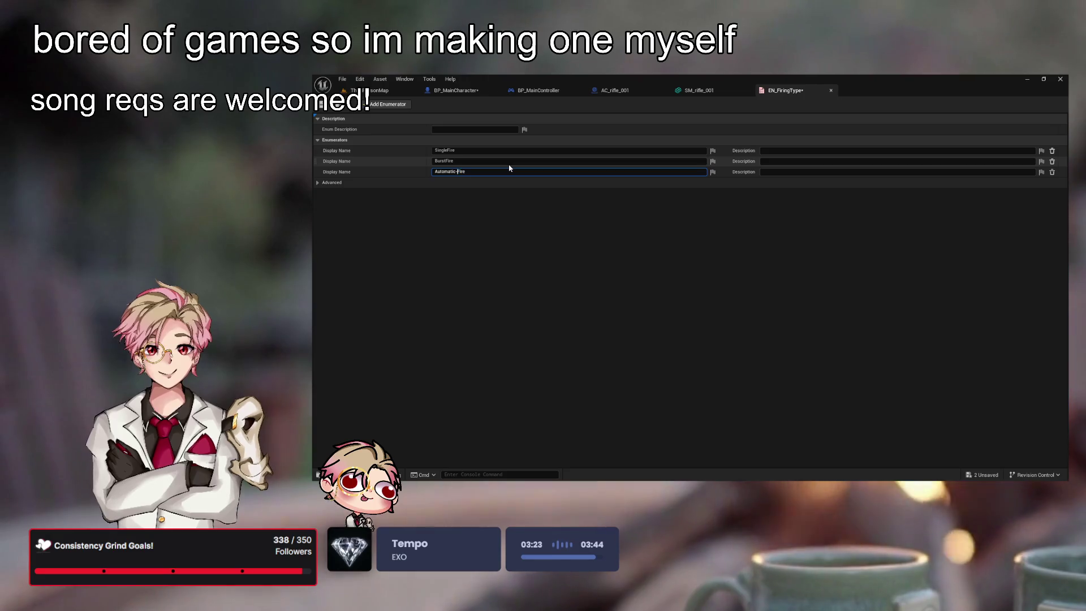
pyautogui.press('Return')
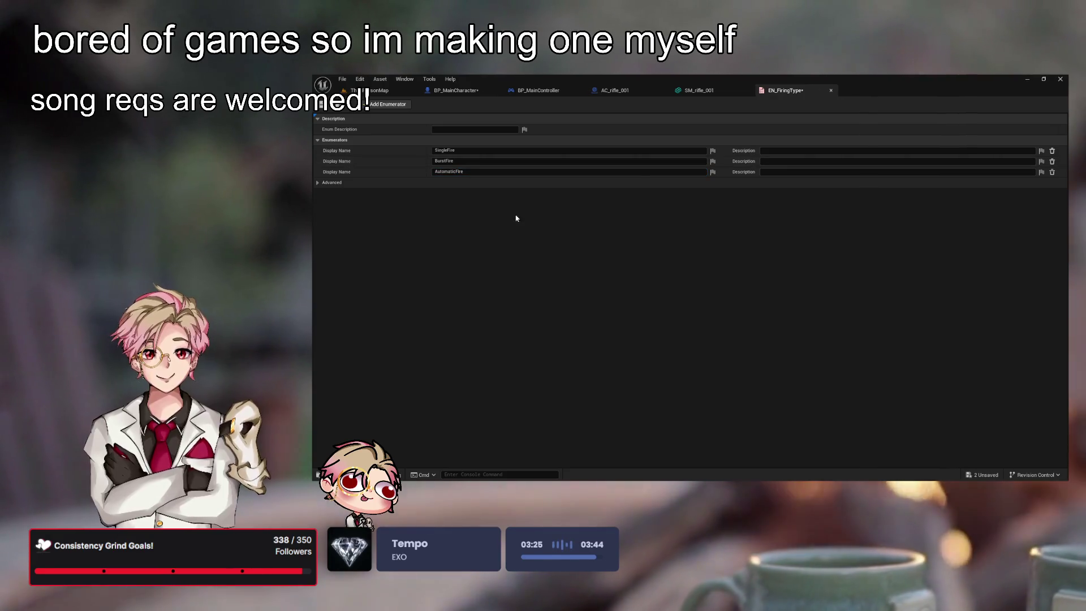
# - Shorten the entries to Single, Burst and Automatic and save the enum
pyautogui.click(507, 152)
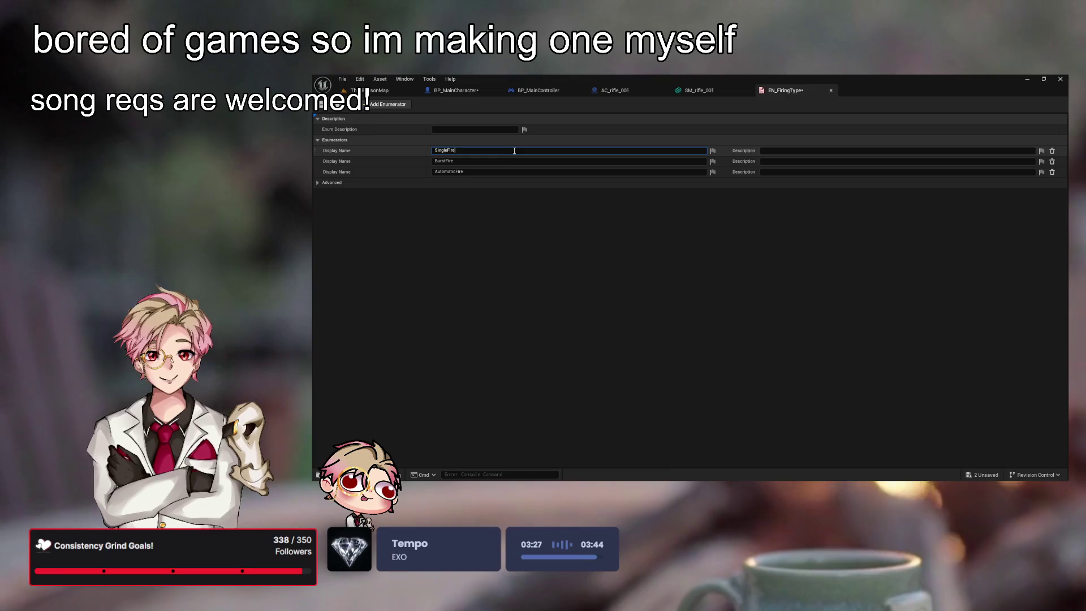
pyautogui.press('BackSpace')
pyautogui.press('BackSpace')
pyautogui.press('BackSpace')
pyautogui.press('Return')
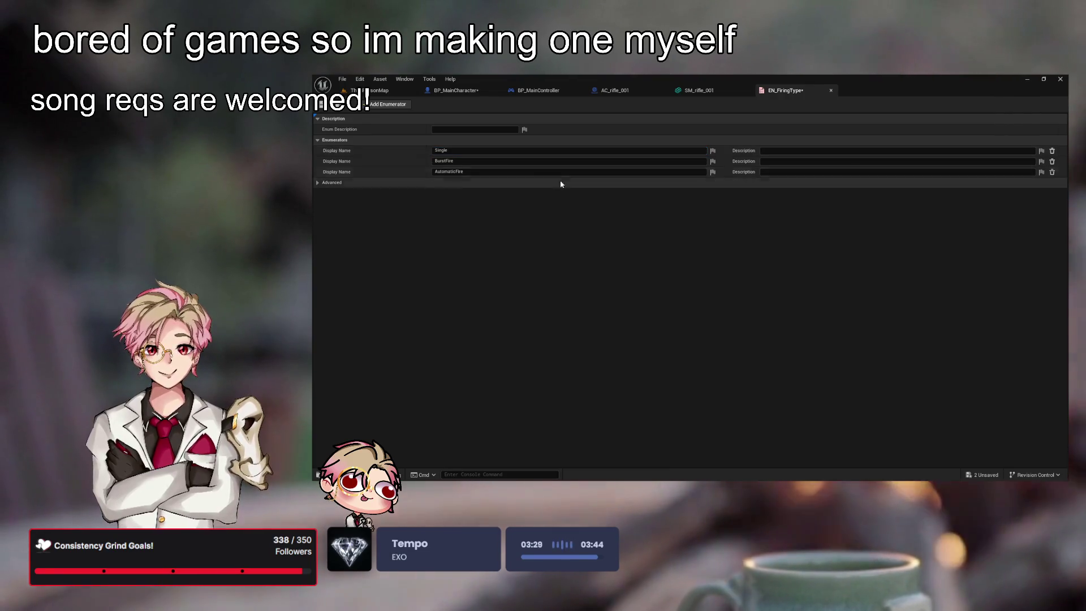
pyautogui.click(581, 160)
pyautogui.doubleClick(580, 160)
pyautogui.press('BackSpace')
pyautogui.press('BackSpace')
pyautogui.press('BackSpace')
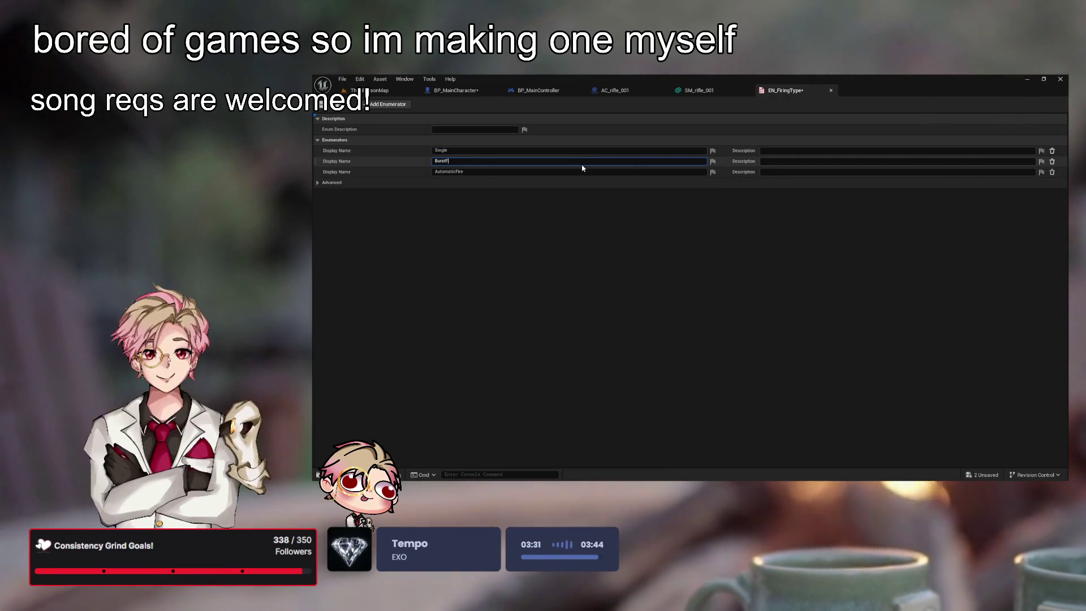
pyautogui.click(583, 171)
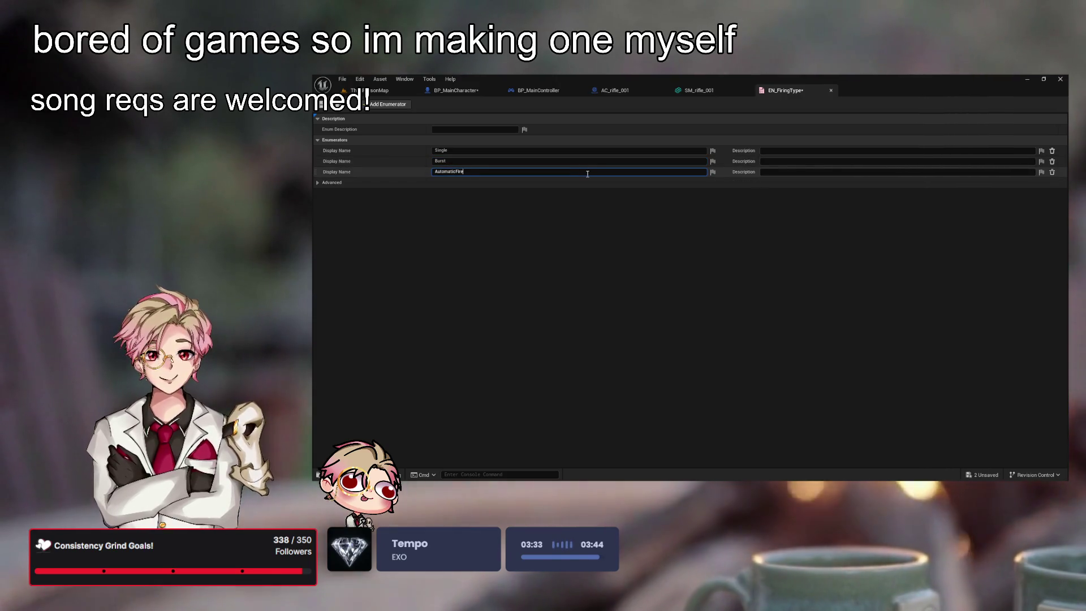
pyautogui.hotkey('ctrl', 's')
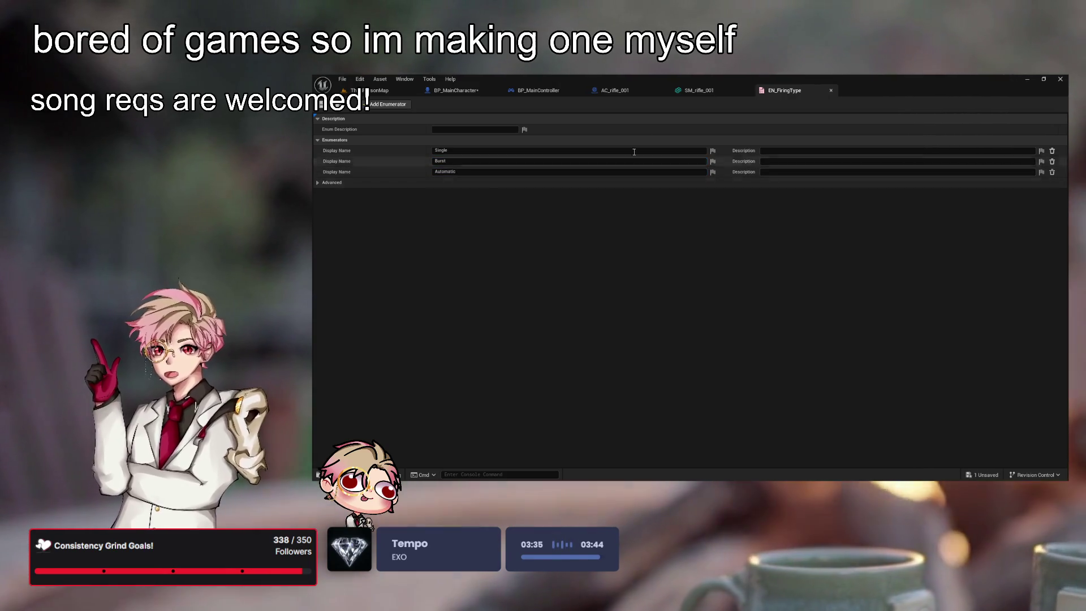
pyautogui.click(699, 91)
pyautogui.click(627, 92)
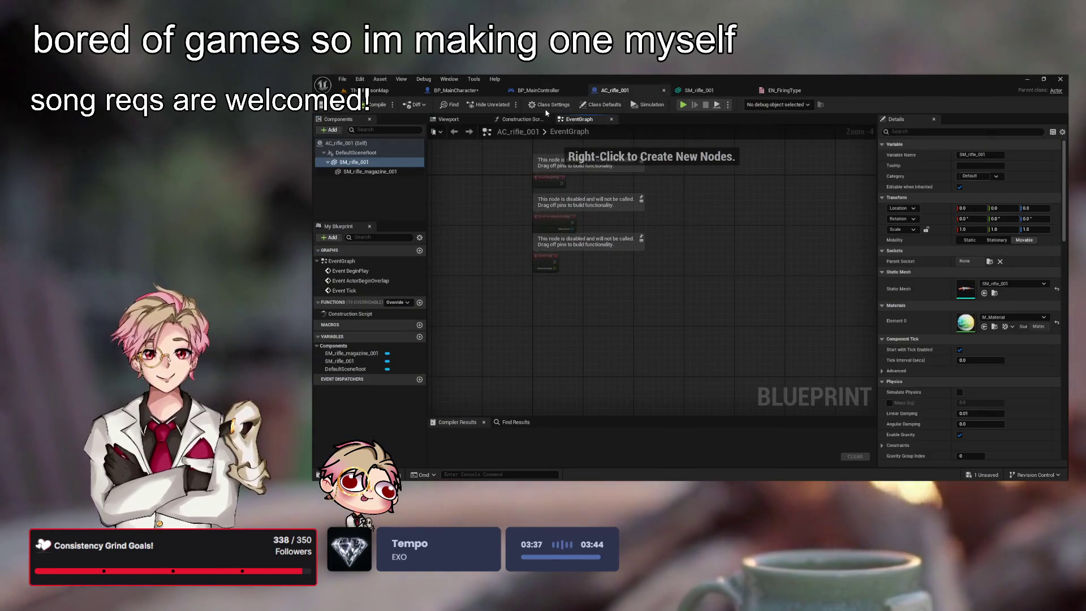
# - Insert a Switch on EN_FiringType node right after the Shoot entry
pyautogui.click(463, 94)
pyautogui.hotkey('ctrl', 's')
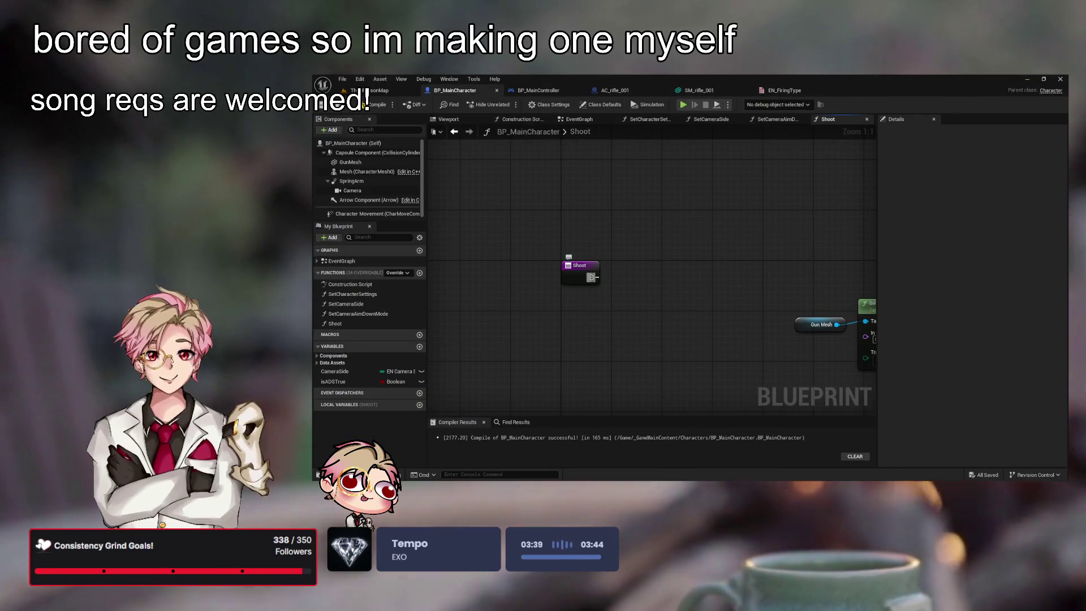
pyautogui.moveTo(591, 277); pyautogui.dragTo(659, 284)
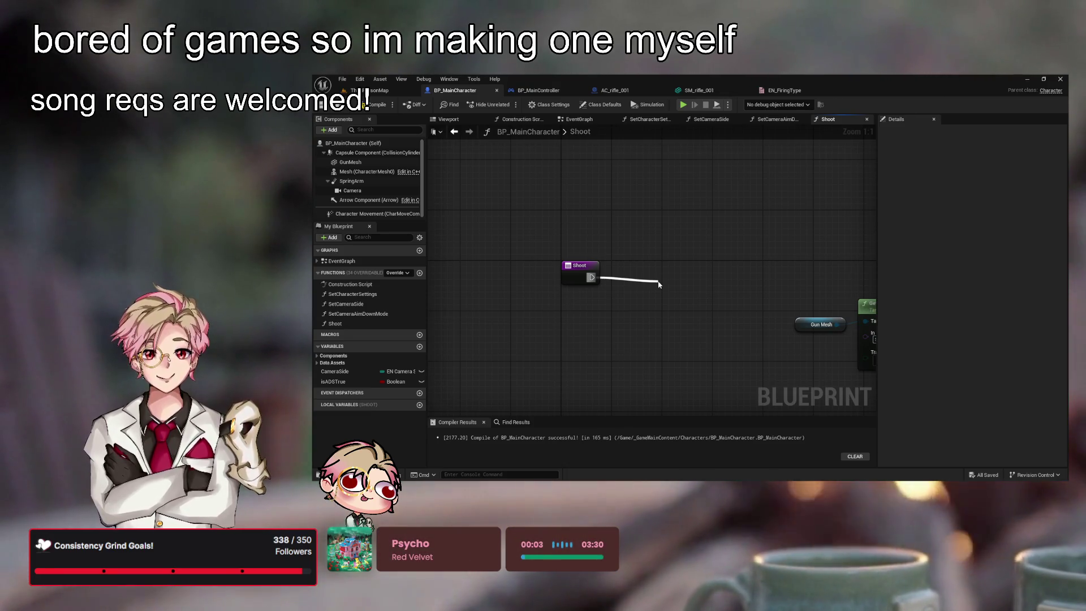
pyautogui.press('Return')
pyautogui.moveTo(736, 302); pyautogui.dragTo(717, 295)
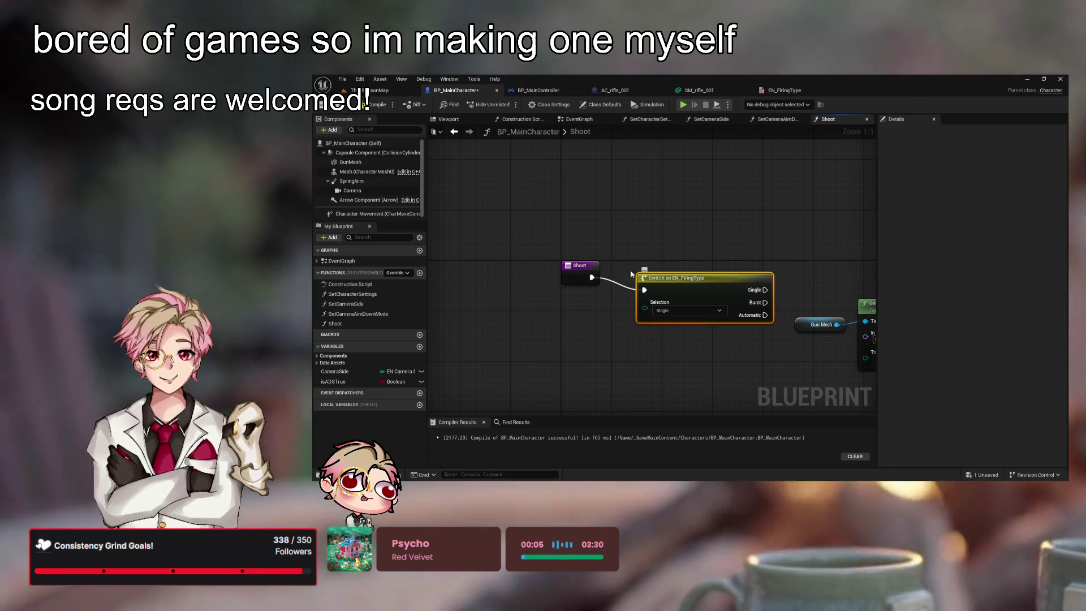
# - Move the line-trace nodes to the right of the Switch, fed by its Automatic output
pyautogui.scroll(-3, 577, 294)
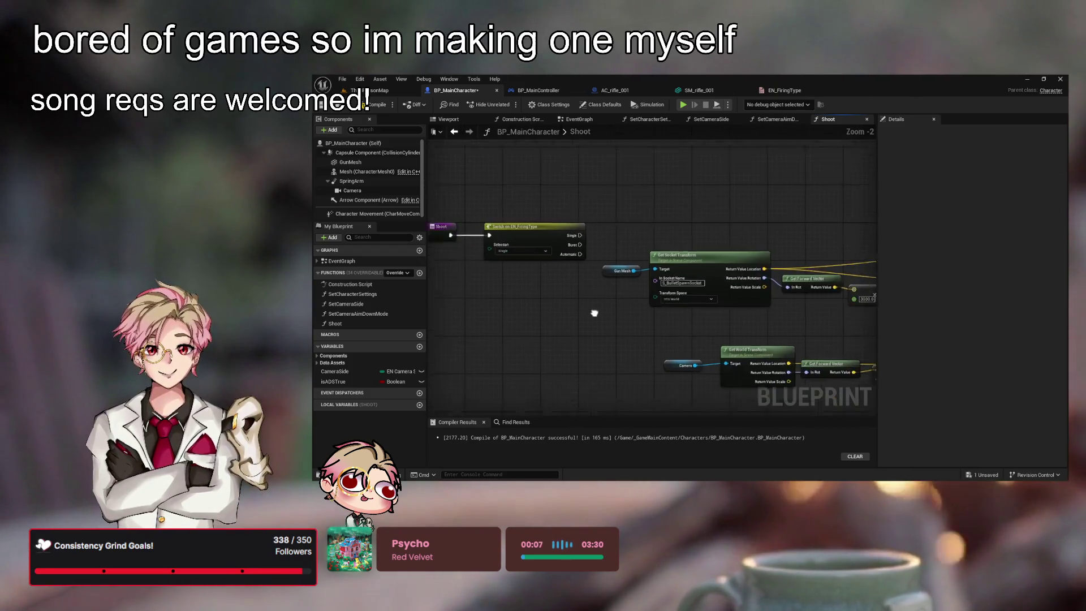
pyautogui.scroll(-2, 549, 255)
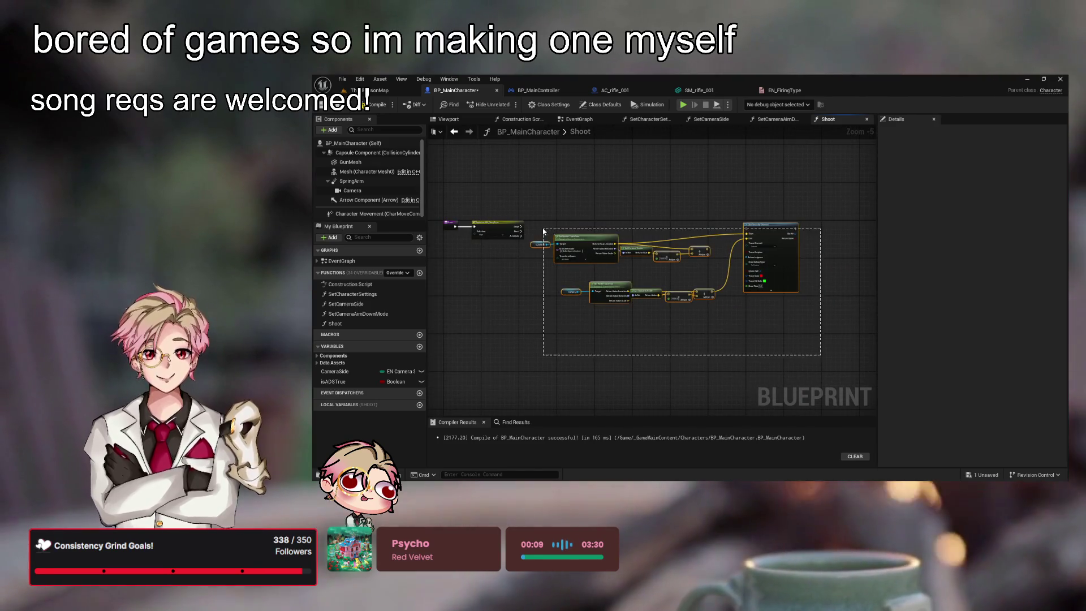
pyautogui.moveTo(571, 255)
pyautogui.mouseDown()
pyautogui.moveTo(541, 267)
pyautogui.moveTo(640, 242)
pyautogui.moveTo(713, 249)
pyautogui.mouseUp()
pyautogui.keyDown('alt'); pyautogui.click(519, 237); pyautogui.keyUp('alt')
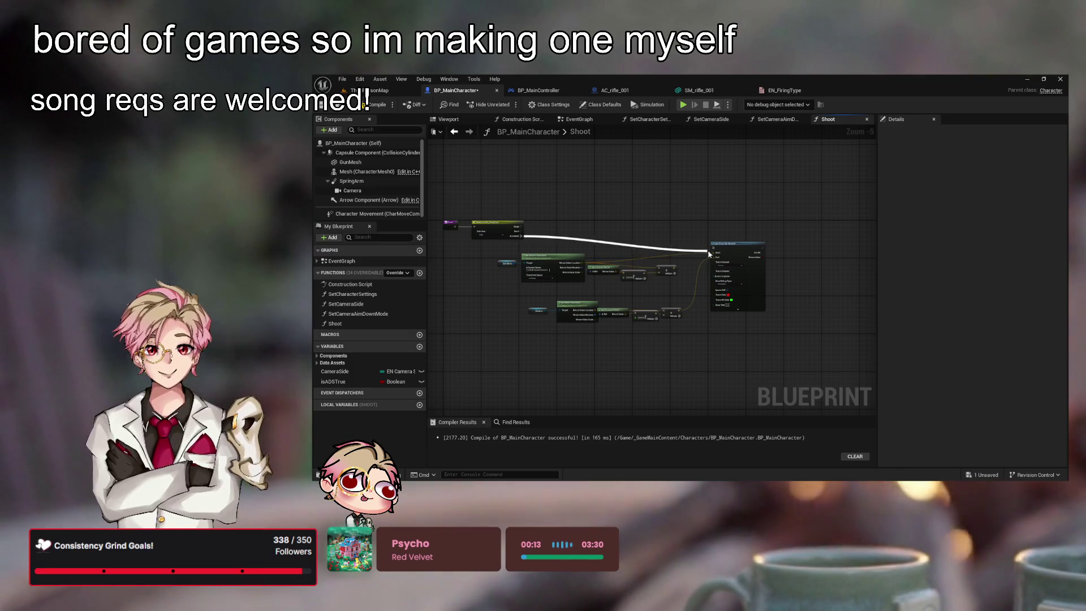
pyautogui.moveTo(495, 244)
pyautogui.mouseDown()
pyautogui.moveTo(696, 357)
pyautogui.moveTo(730, 353)
pyautogui.moveTo(733, 340)
pyautogui.mouseUp()
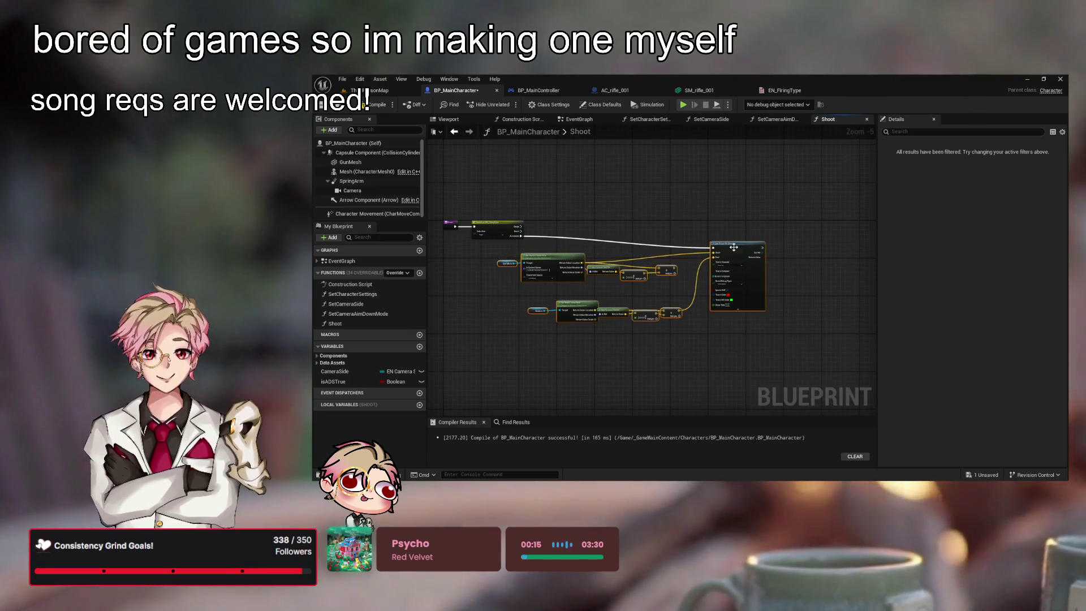
pyautogui.moveTo(735, 246); pyautogui.dragTo(755, 238)
pyautogui.click(755, 233)
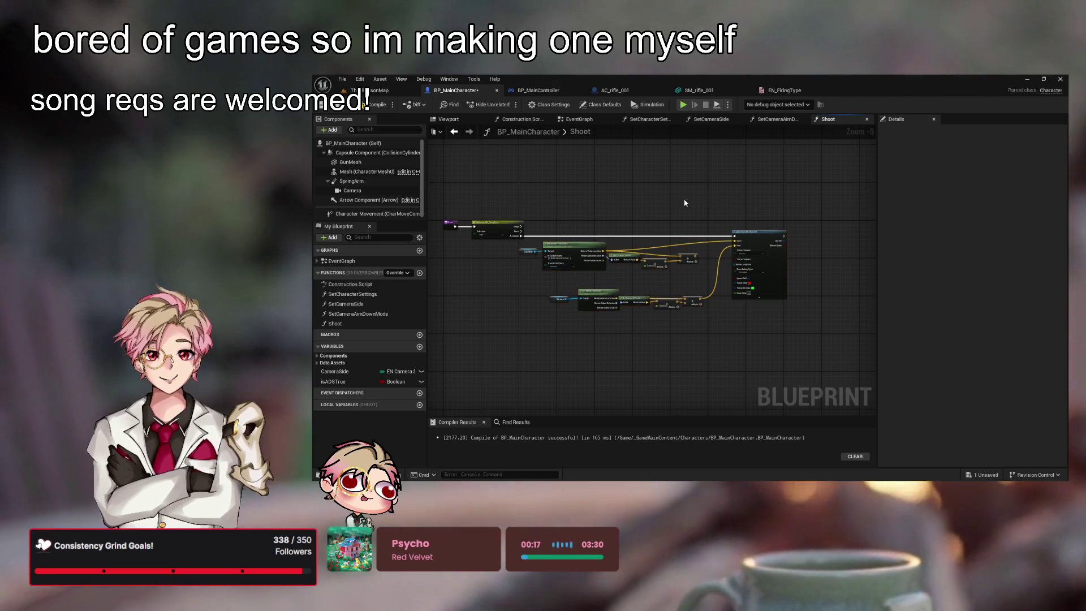
pyautogui.scroll(1, 696, 224)
pyautogui.scroll(-1, 687, 221)
pyautogui.scroll(2, 637, 231)
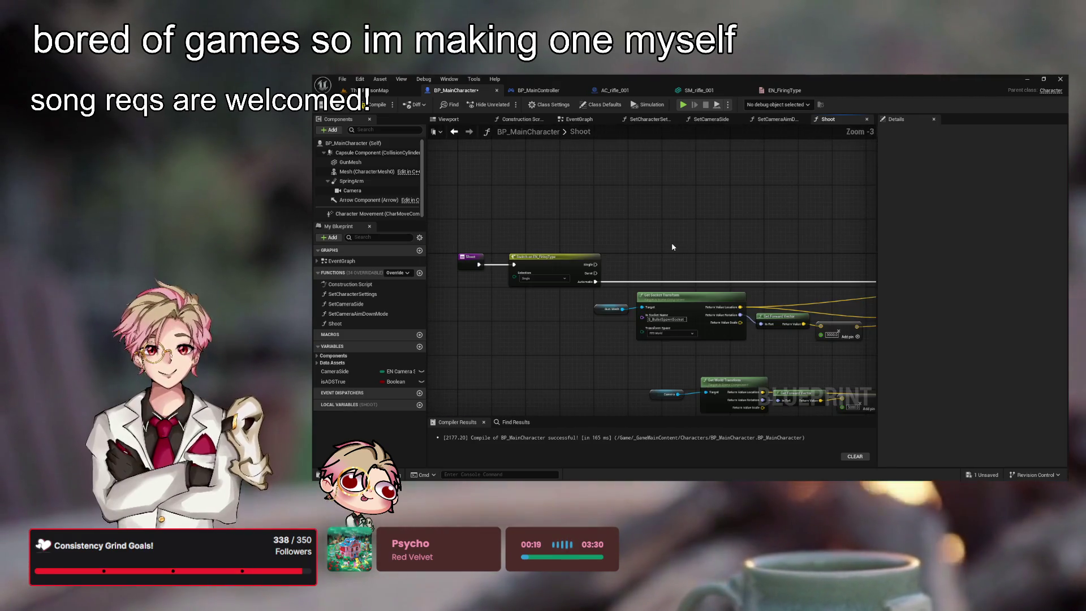